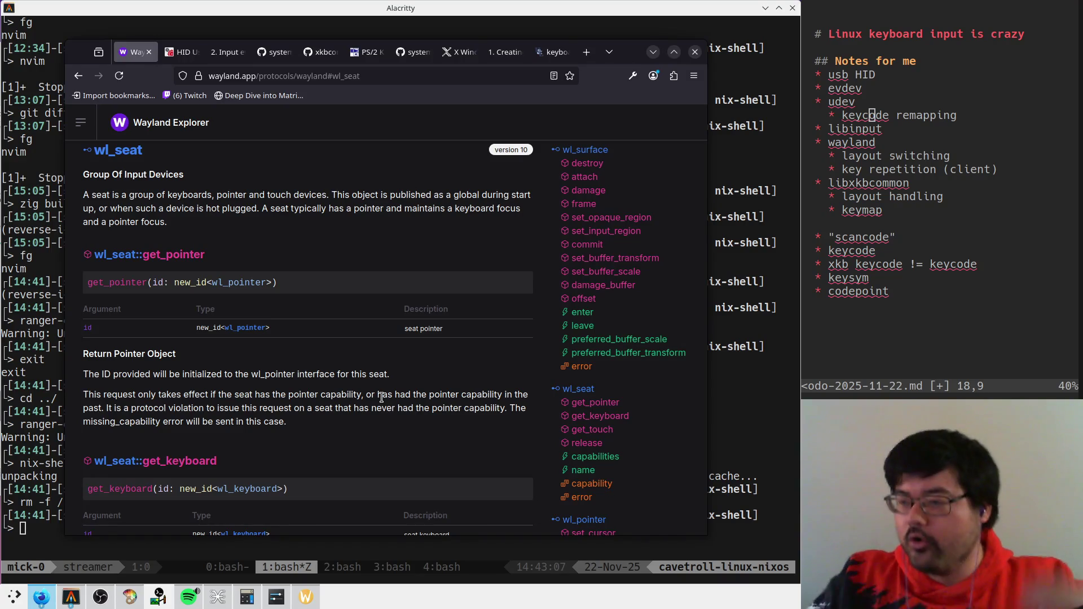
Step: Move the browser aside and jump to the wl_keyboard interface in Wayland Explorer
mouse_move(636, 61)
left_mouse_down()
mouse_move(654, 64)
mouse_move(647, 82)
left_mouse_up()
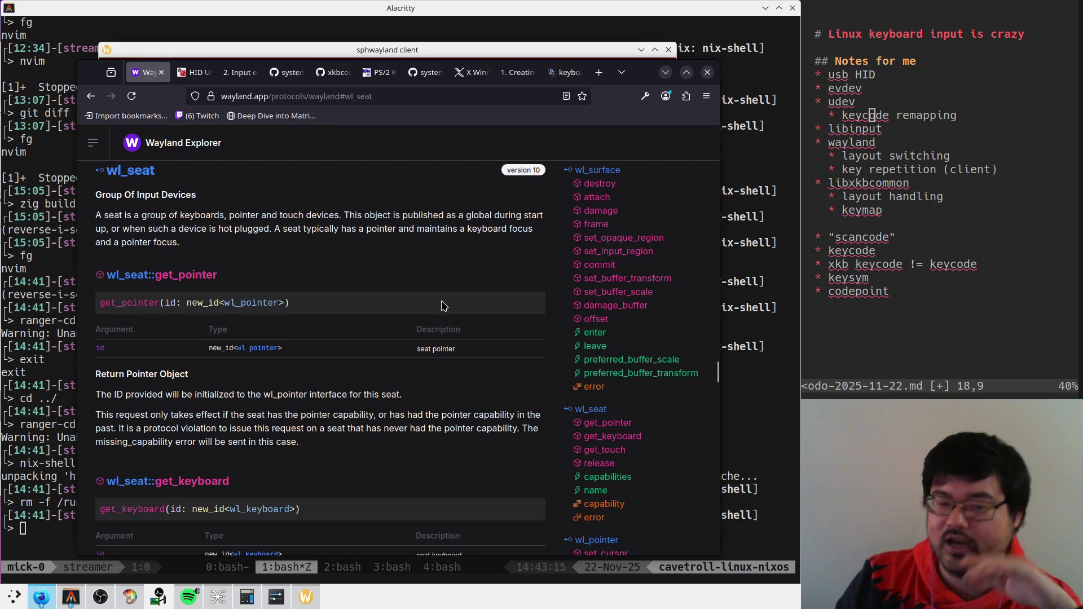
scroll(442, 308, "down", 2)
scroll(277, 366, "down", 2)
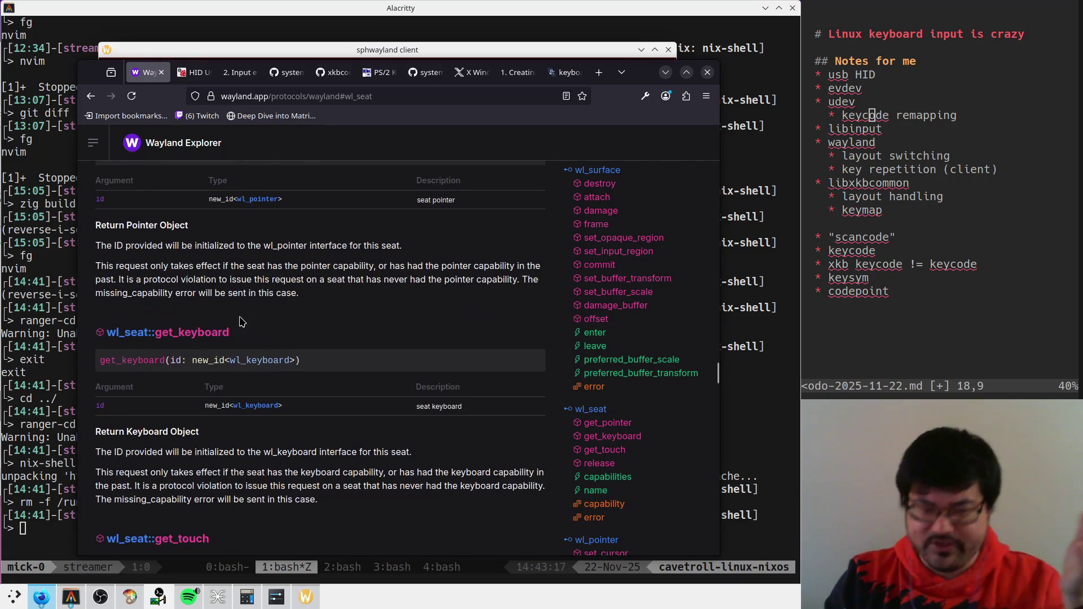
left_click(263, 362)
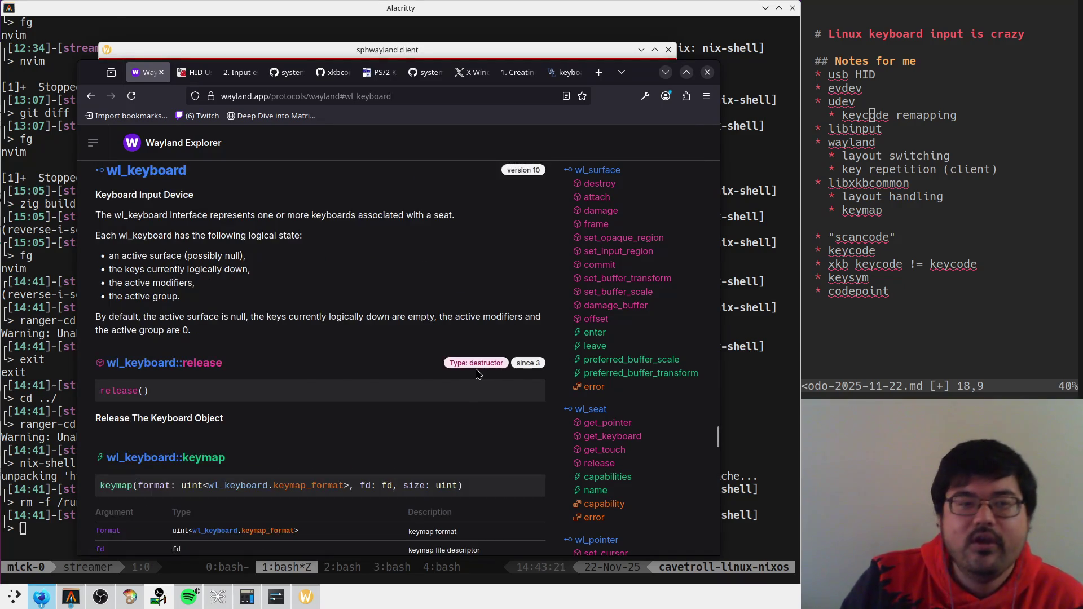
Step: Scroll through the wl_keyboard events and highlight the key event's key argument
scroll(244, 339, "down", 4)
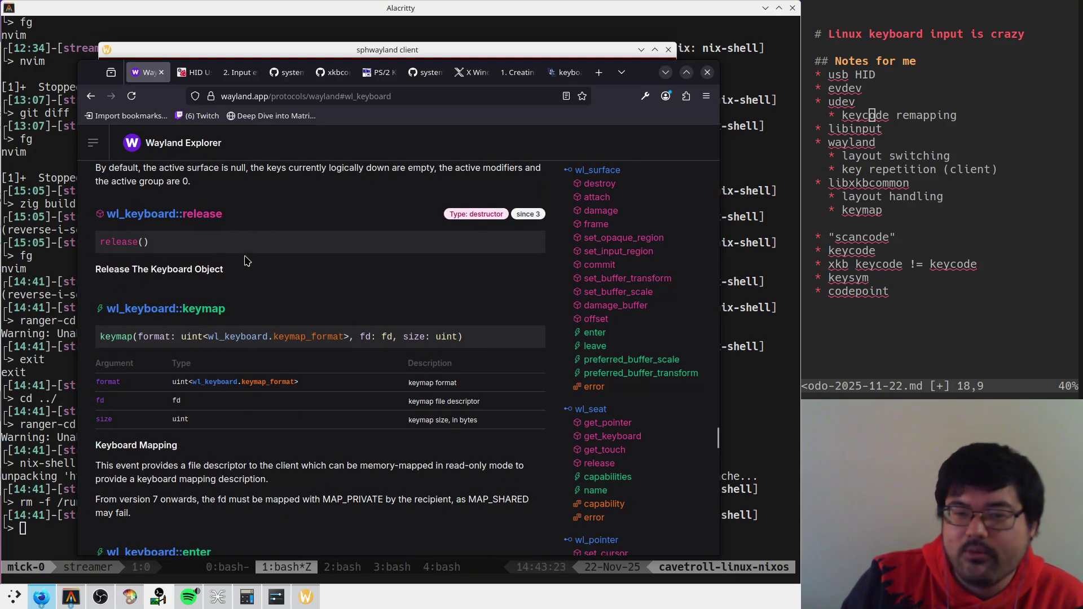
scroll(247, 260, "down", 6)
scroll(247, 261, "down", 6)
scroll(299, 305, "down", 6)
scroll(354, 343, "down", 6)
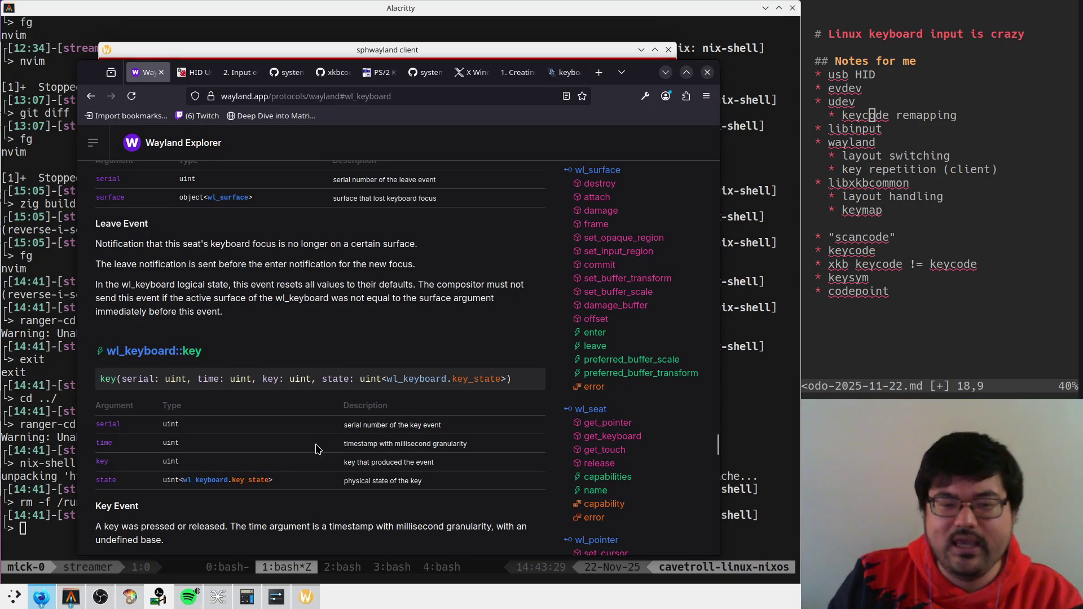
left_click_drag(257, 379, 313, 378)
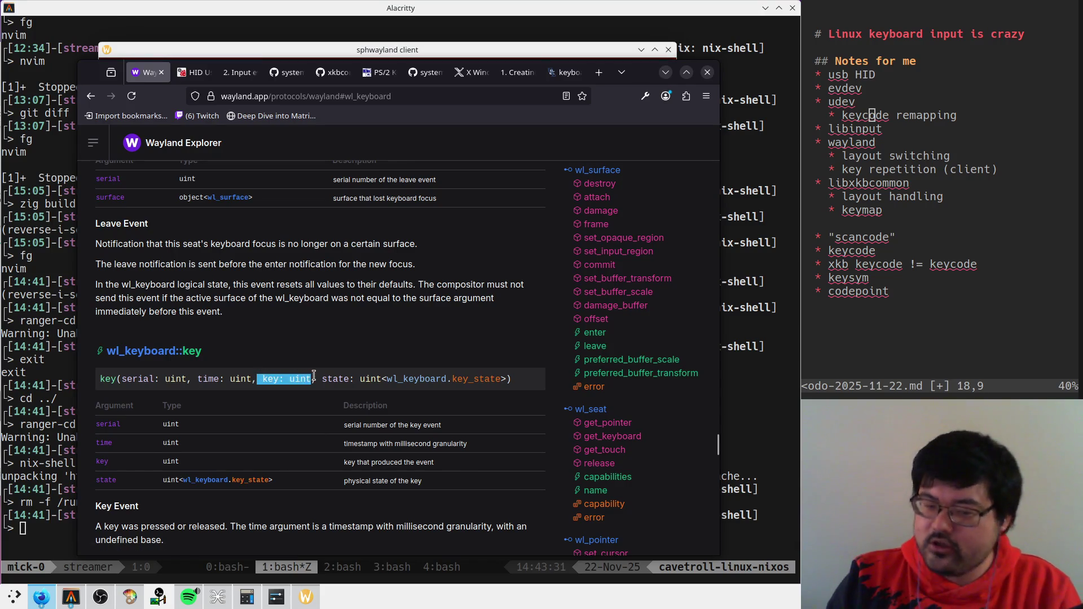
Step: Scroll back up to the keymap event and select a line of its text
scroll(317, 390, "up", 4)
scroll(322, 400, "up", 3)
scroll(327, 412, "up", 3)
scroll(333, 424, "up", 3)
scroll(333, 425, "up", 5)
left_click_drag(286, 309, 106, 309)
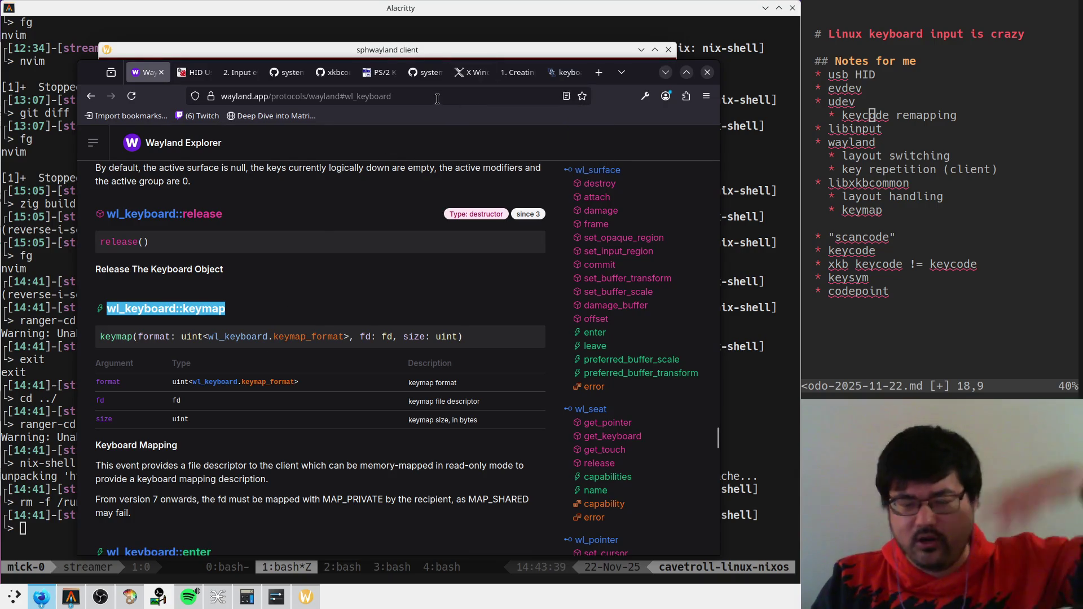
Step: Search 'wayland spec keyboard' and open the Appendix A Wayland Protocol Specification result
mouse_move(509, 72)
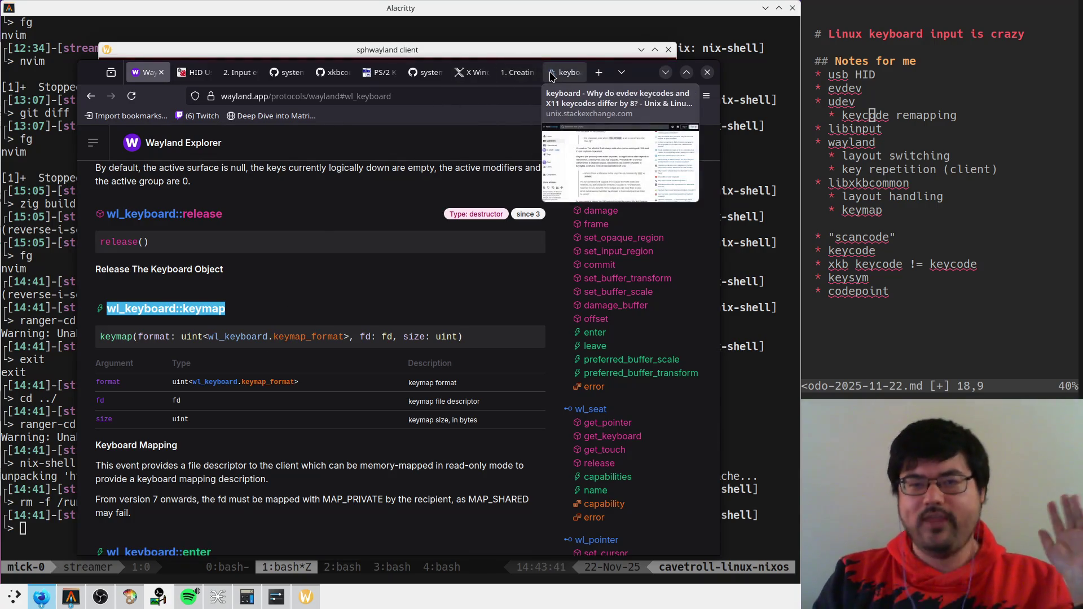
left_click(442, 104)
type("wayland spec ")
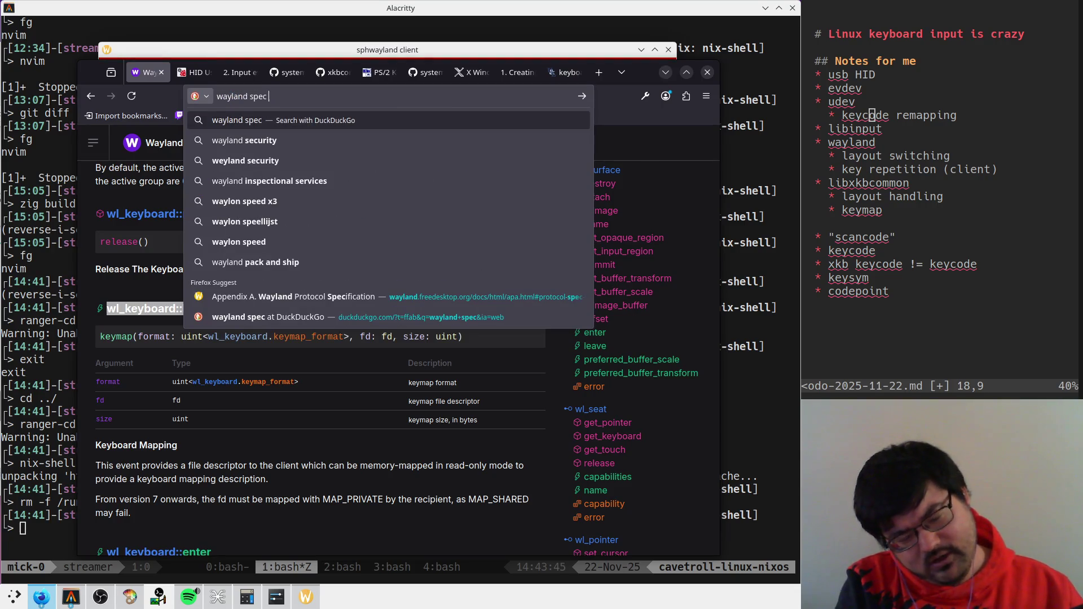
type("keyboard")
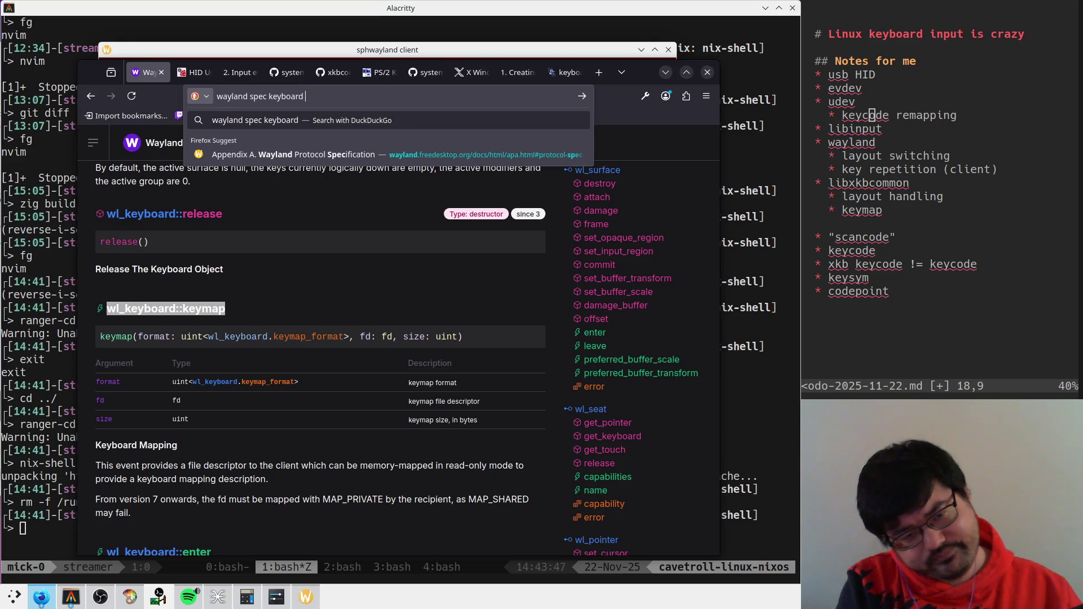
left_click(330, 156)
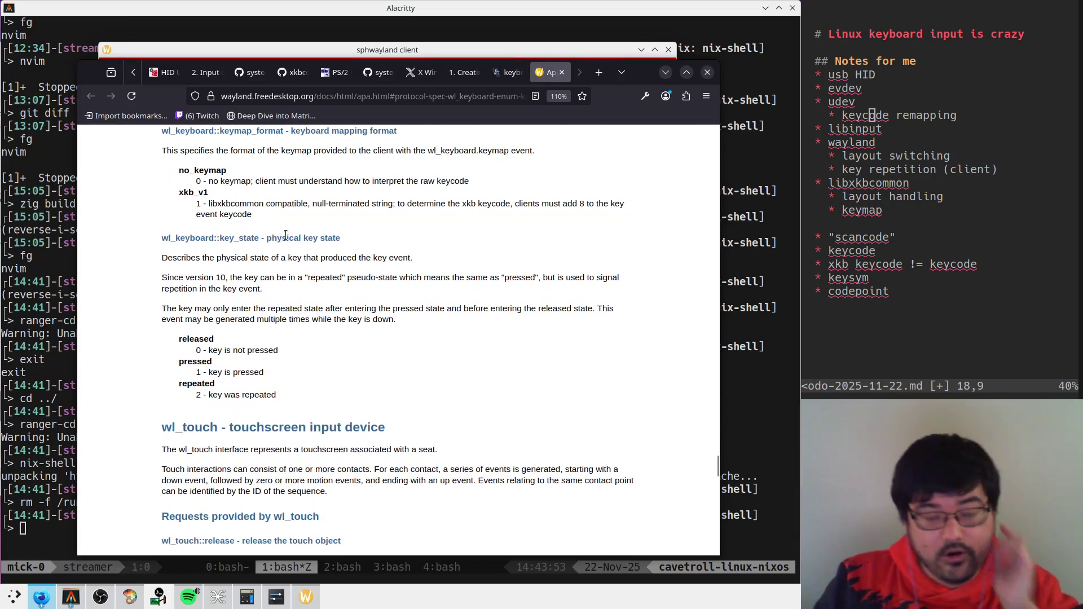
Step: Highlight the xkb_v1 keymap format entry, then bring up KolourPaint with the brush
mouse_move(209, 204)
left_mouse_down()
mouse_move(424, 213)
mouse_move(495, 205)
left_mouse_up()
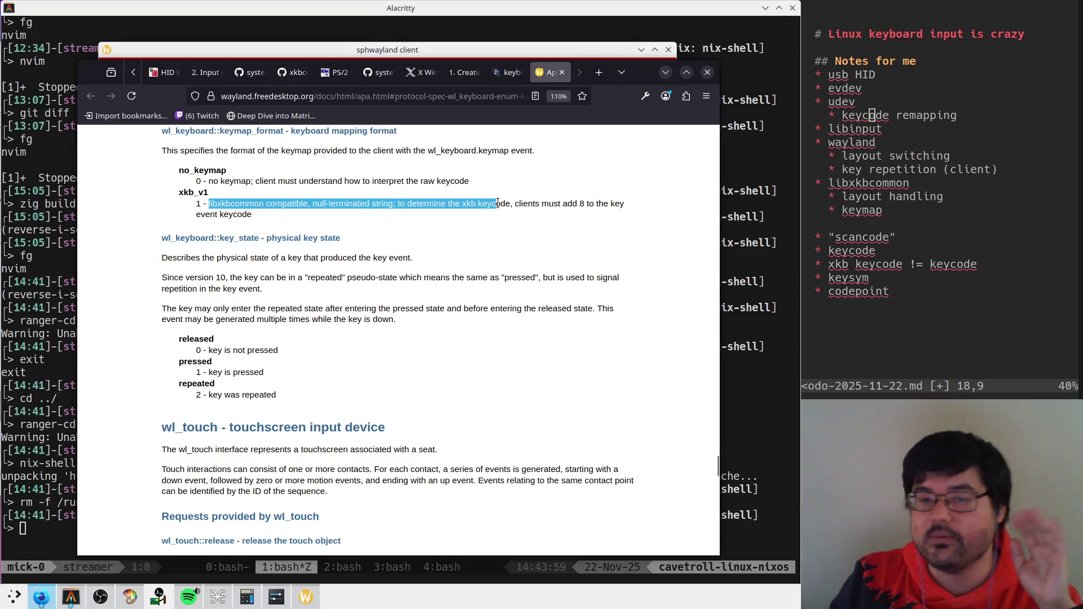
left_click(554, 212)
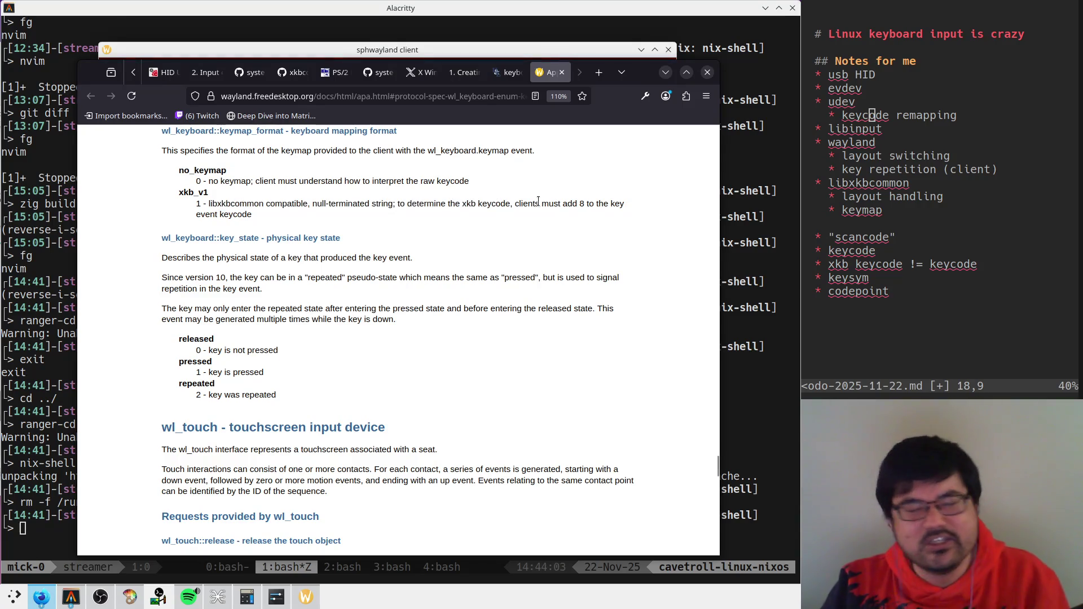
left_click_drag(458, 219, 97, 194)
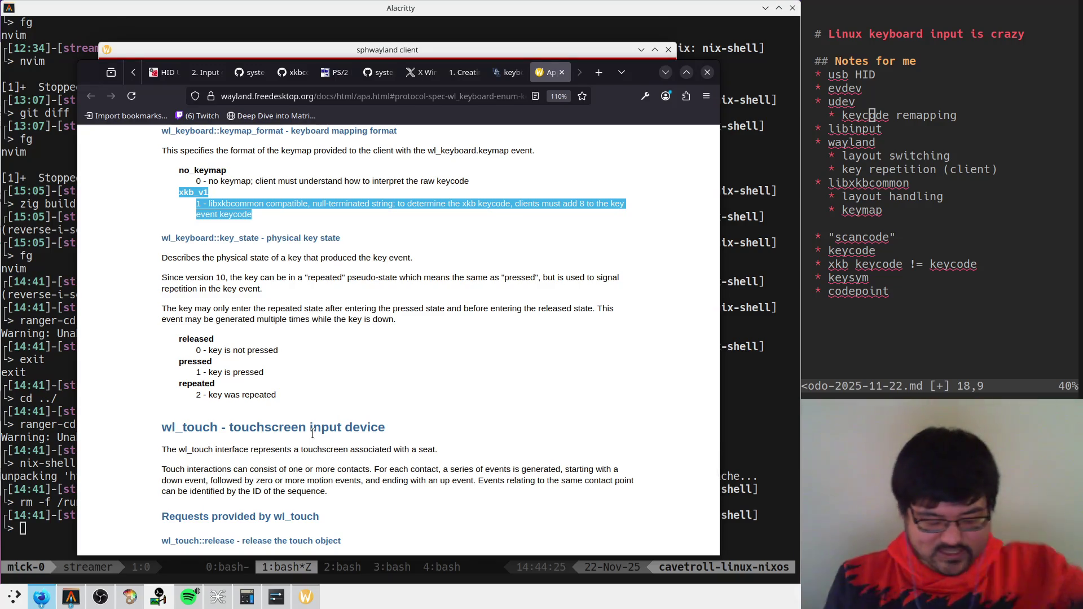
left_click(130, 597)
left_click(143, 186)
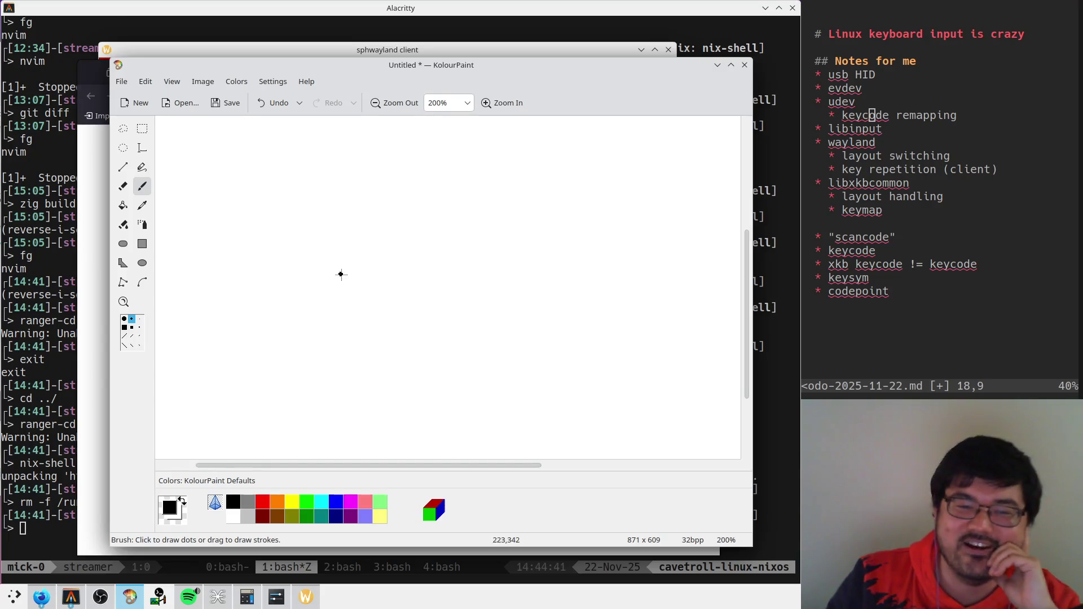
Step: Brush-sketch a hatched keyboard, a cable off it, and a computer box outline
mouse_move(324, 170)
left_mouse_down()
mouse_move(320, 202)
mouse_move(309, 200)
mouse_move(359, 200)
left_mouse_up()
left_click_drag(393, 182, 387, 194)
left_click_drag(410, 181, 403, 208)
mouse_move(329, 197)
left_mouse_down()
mouse_move(419, 199)
mouse_move(282, 156)
left_mouse_up()
left_click_drag(213, 134, 259, 201)
mouse_move(254, 131)
left_mouse_down()
mouse_move(285, 135)
mouse_move(257, 199)
left_mouse_up()
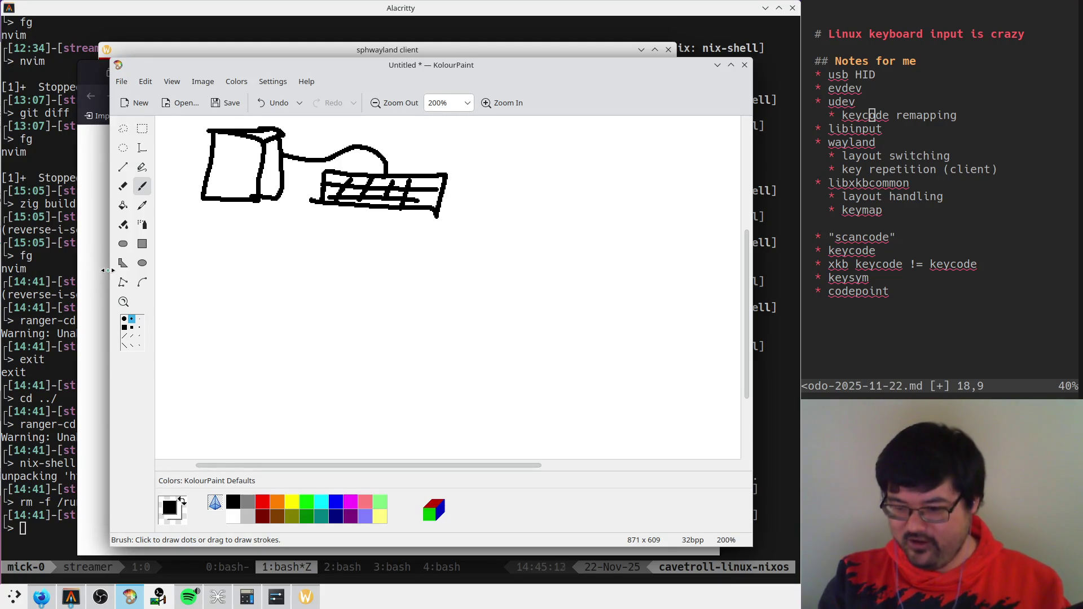
Step: Bring Firefox forward and switch to the HID Usages PDF tab
left_click(87, 254)
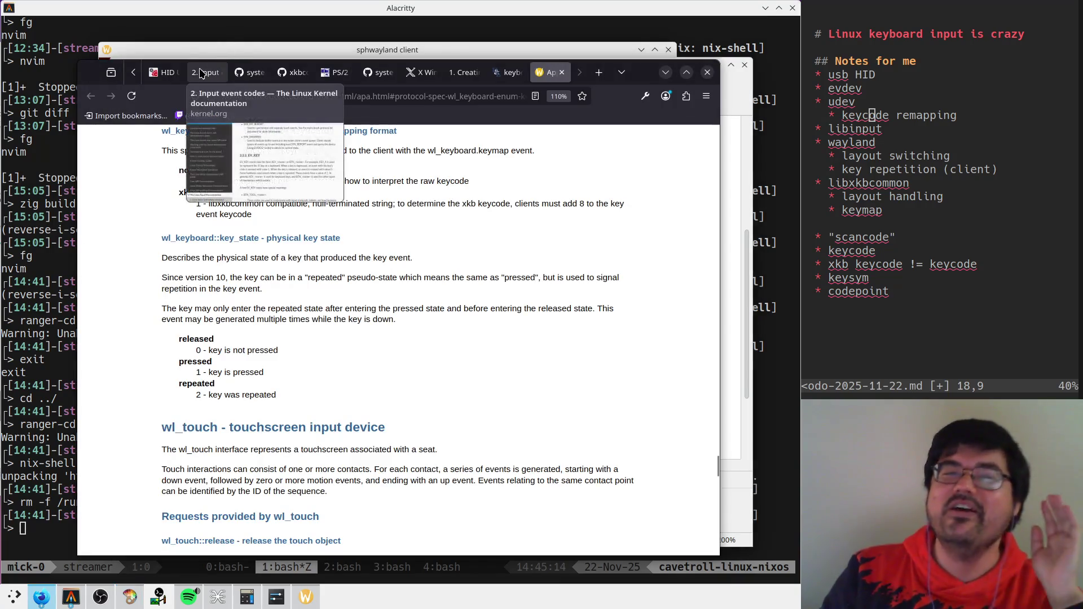
mouse_move(207, 84)
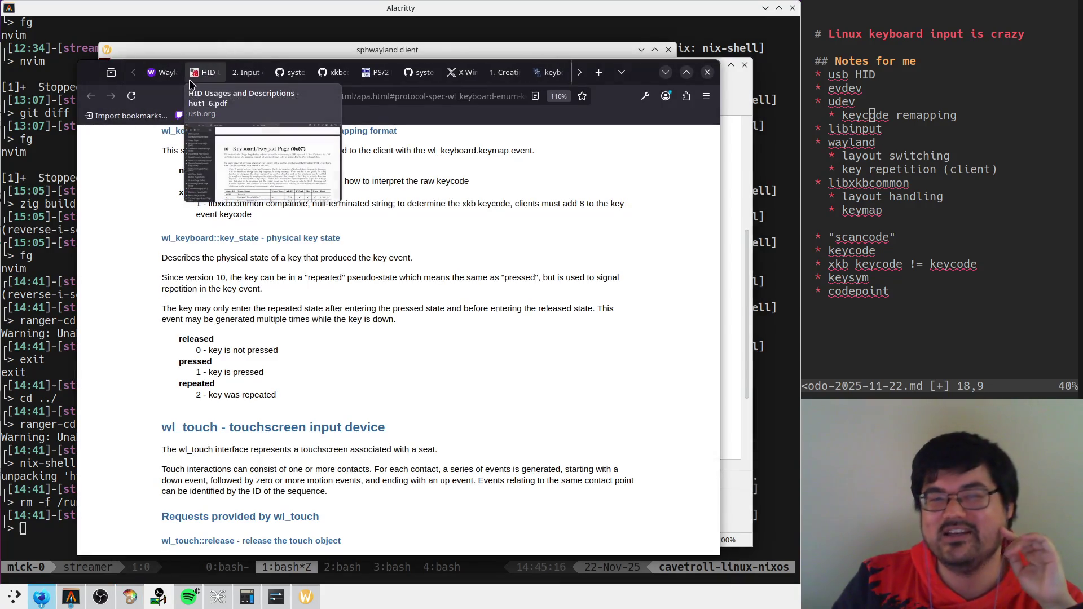
left_click(206, 79)
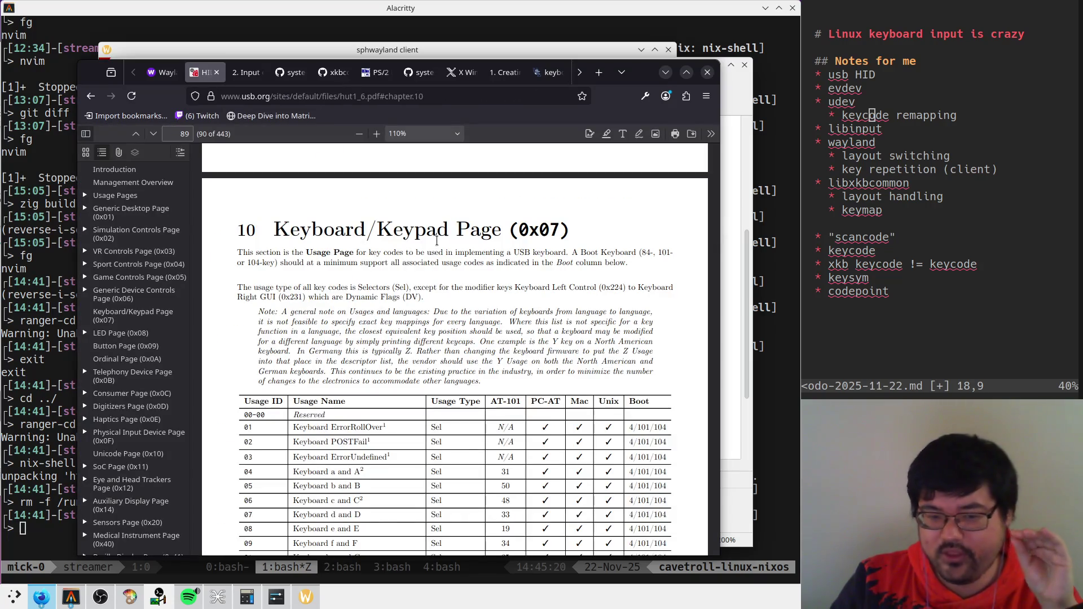
left_click(505, 97)
left_click(590, 359)
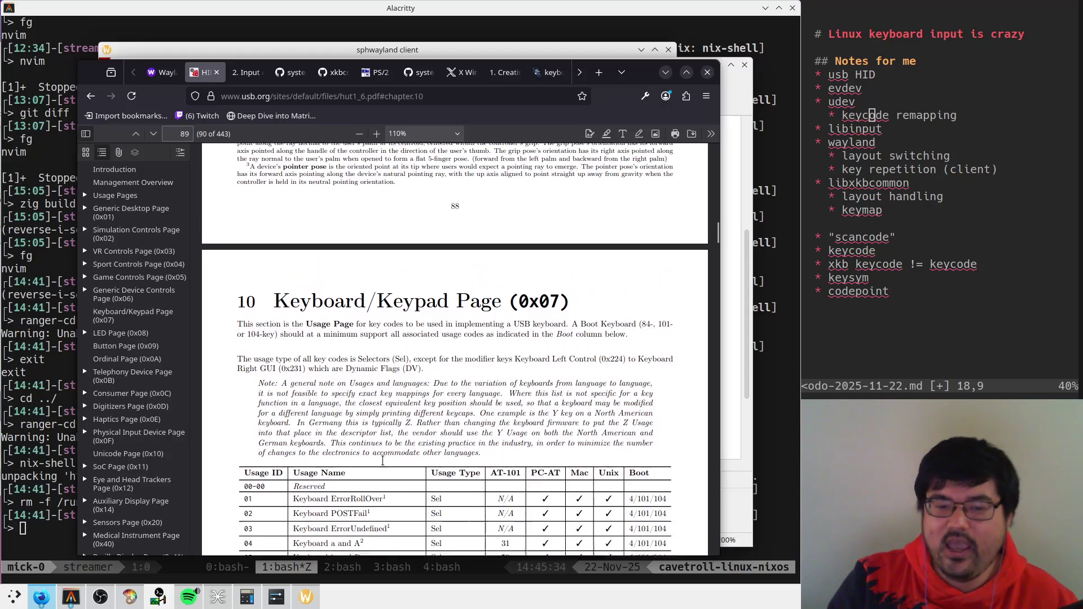
Step: Scroll to the Keyboard/Keypad usage table, briefly highlighting its note and first rows
scroll(387, 429, "down", 3)
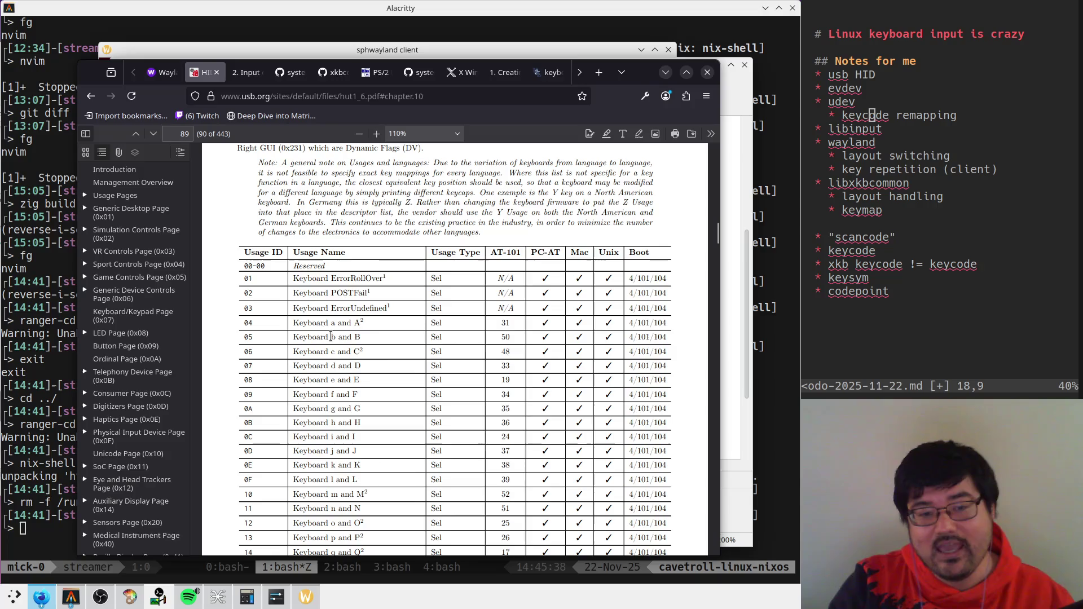
left_click_drag(265, 327, 237, 146)
left_click(257, 320)
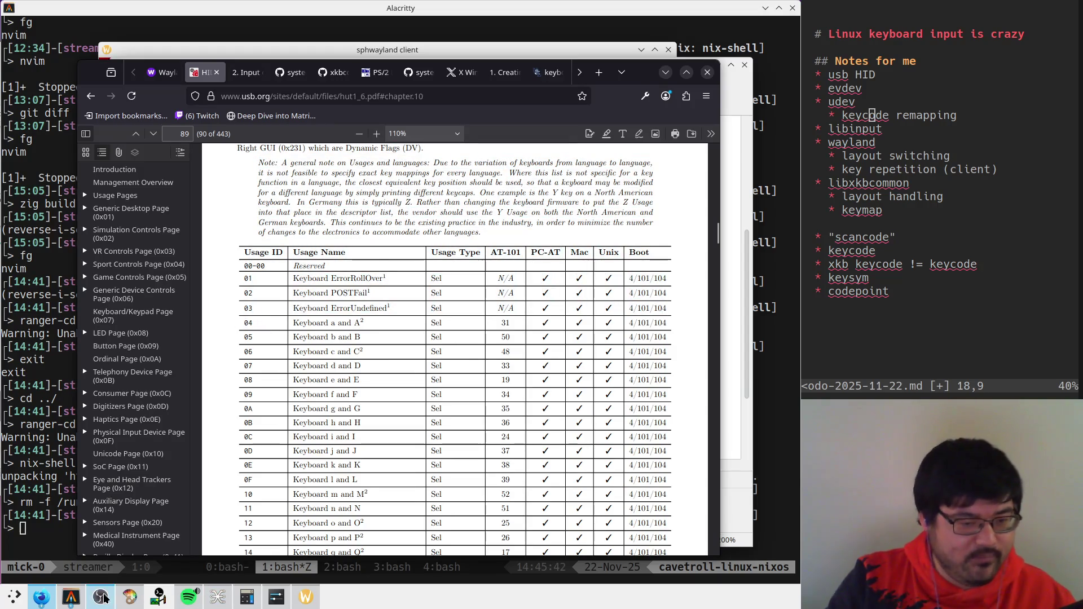
mouse_move(68, 601)
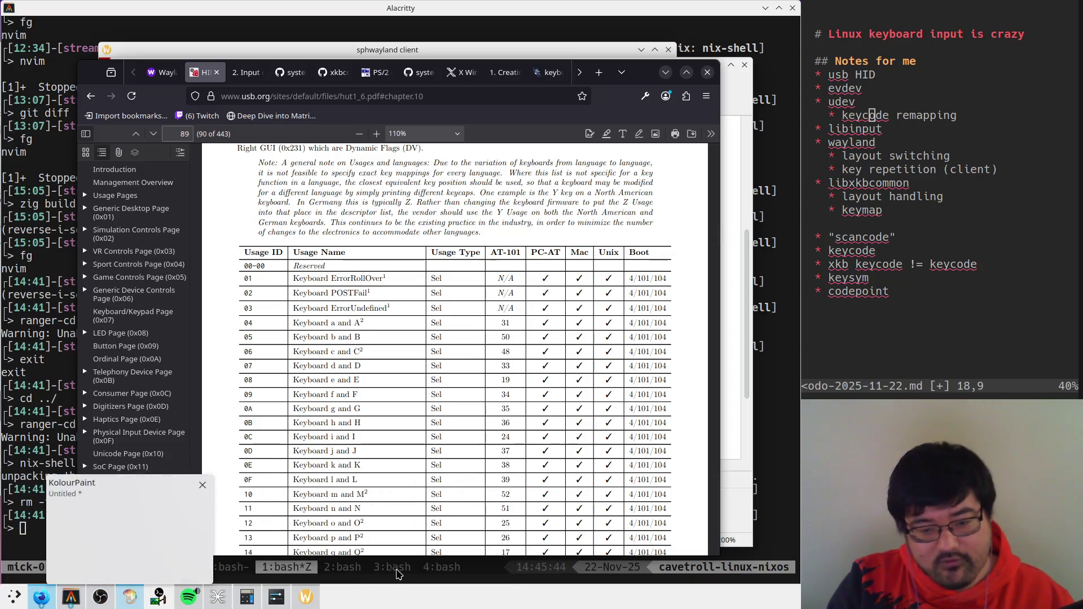
left_click(74, 597)
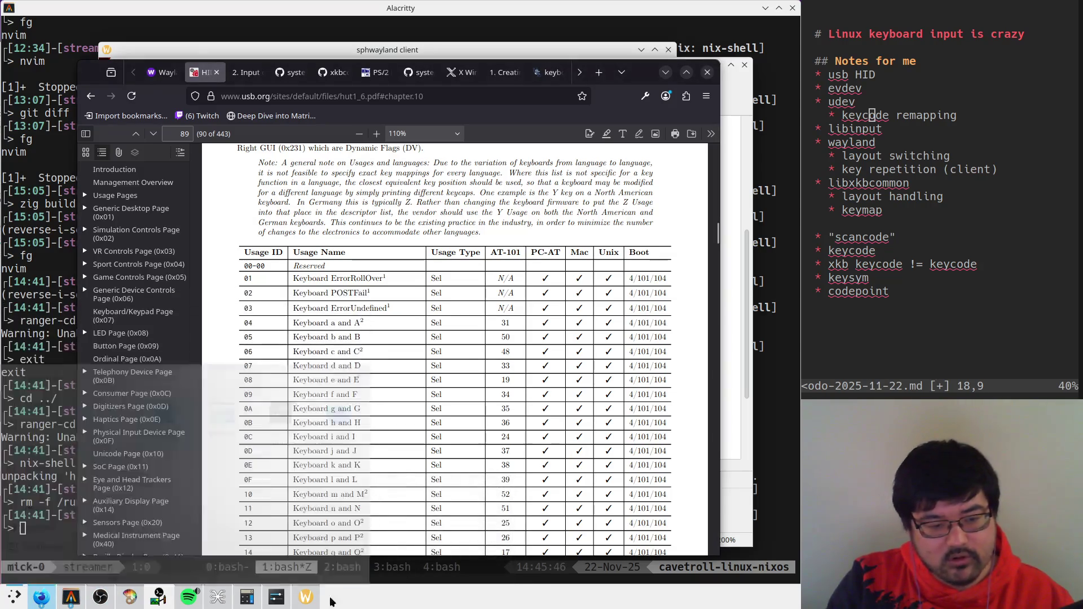
Step: Raise the terminal and relaunch evtest with administrator rights
mouse_move(74, 597)
left_click(429, 536)
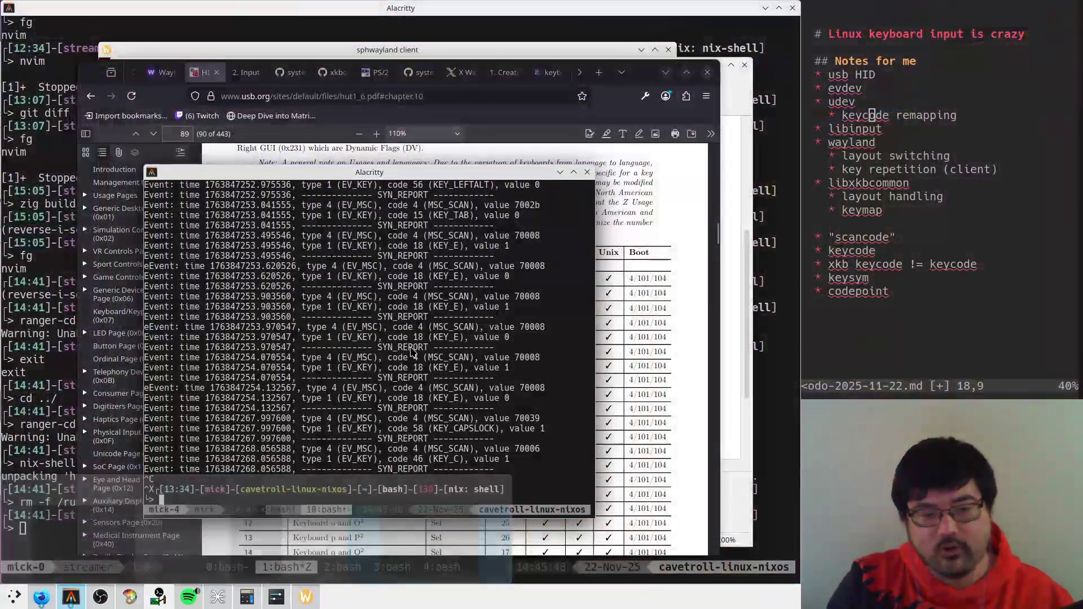
key("ctrl+c")
key("ctrl+c")
key("Up")
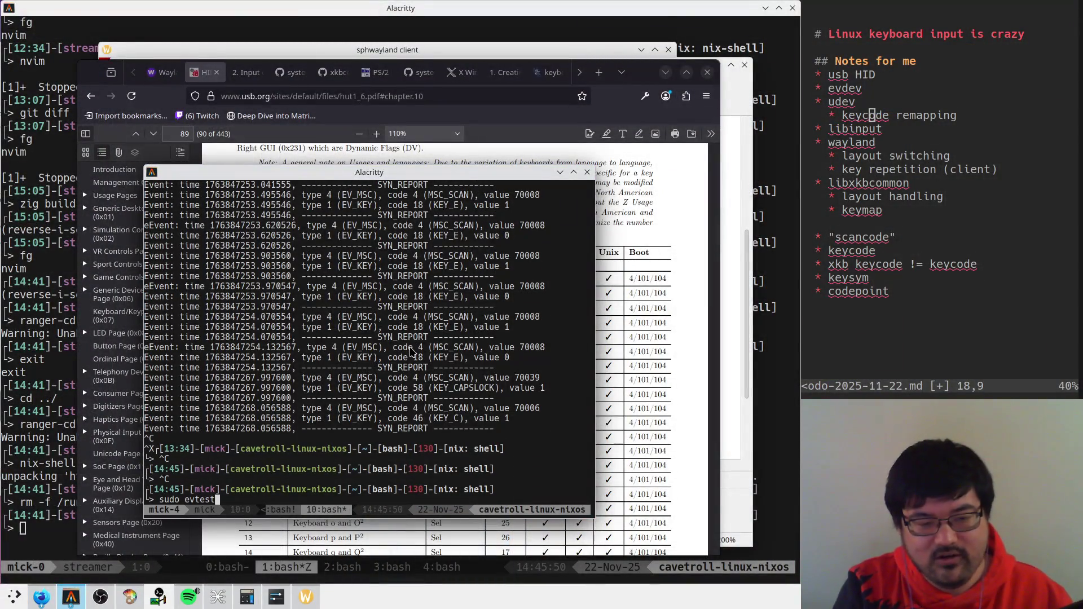
key("Return")
key("alt+Tab")
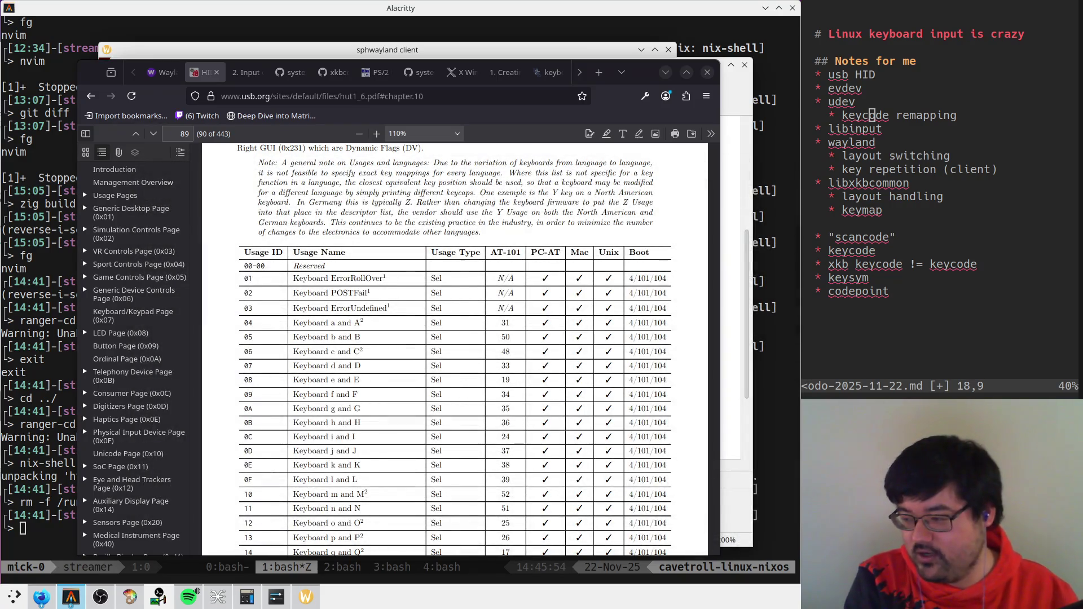
key("alt+Tab")
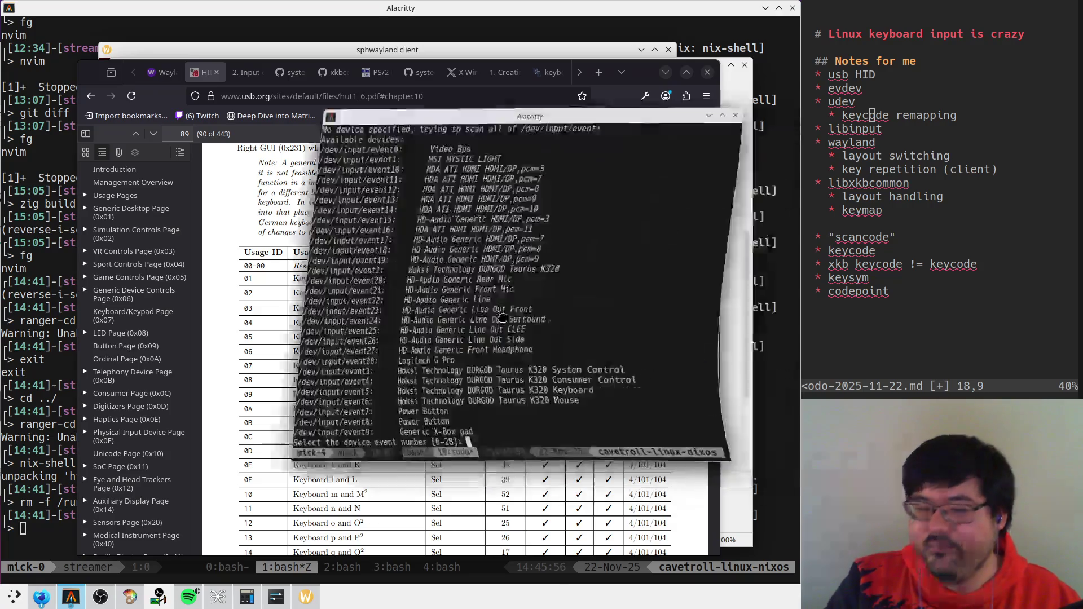
key("Return")
key("super")
Step: Log d, f, a, s, Shift, g and p presses, checking the HID usage table between them
type("d")
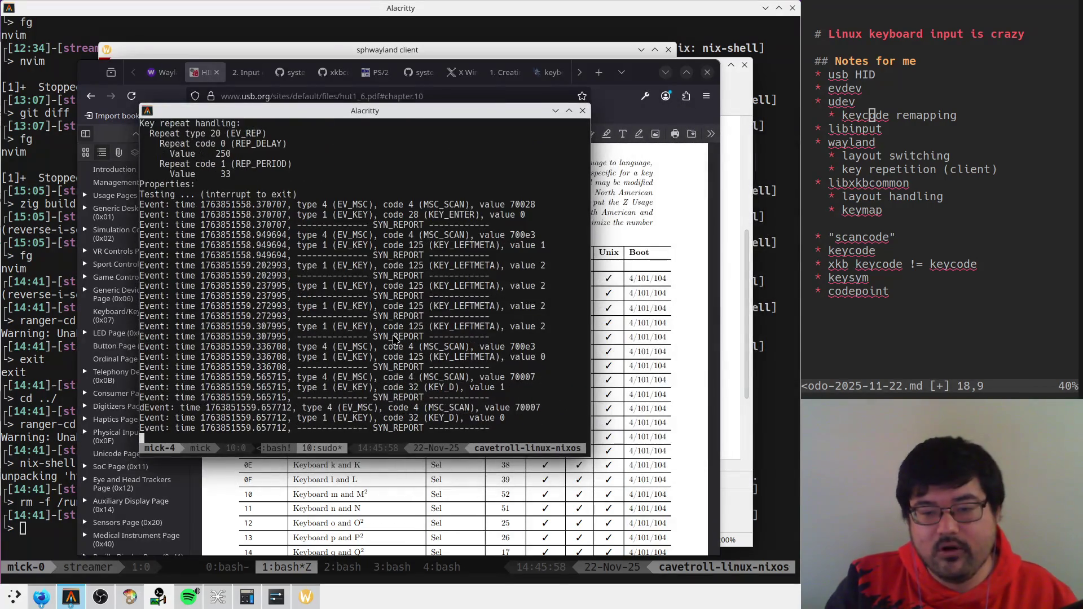
type("dfasdf")
key("shift")
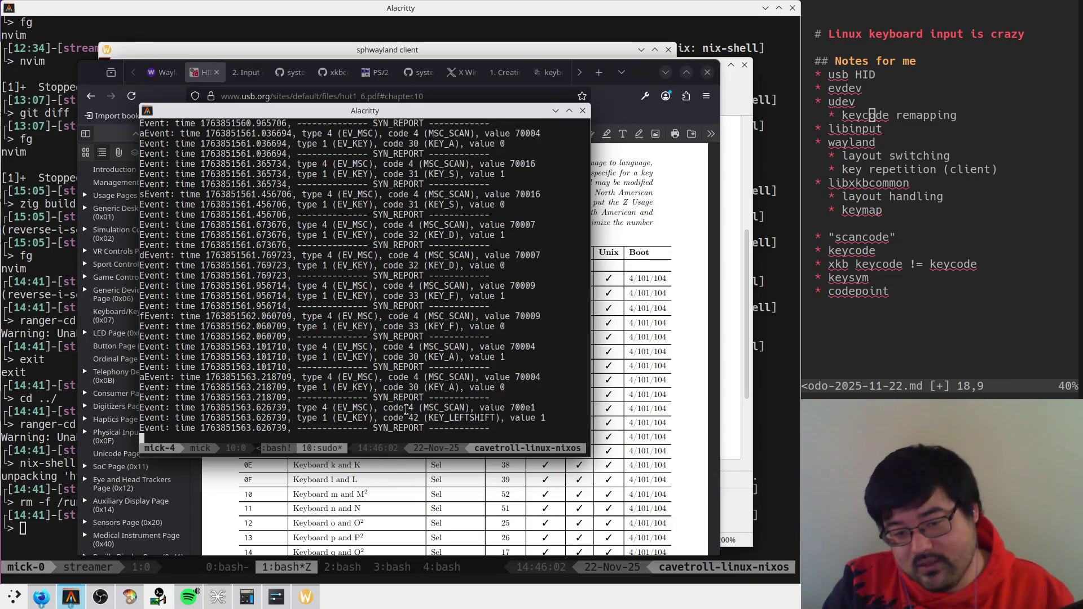
type("a")
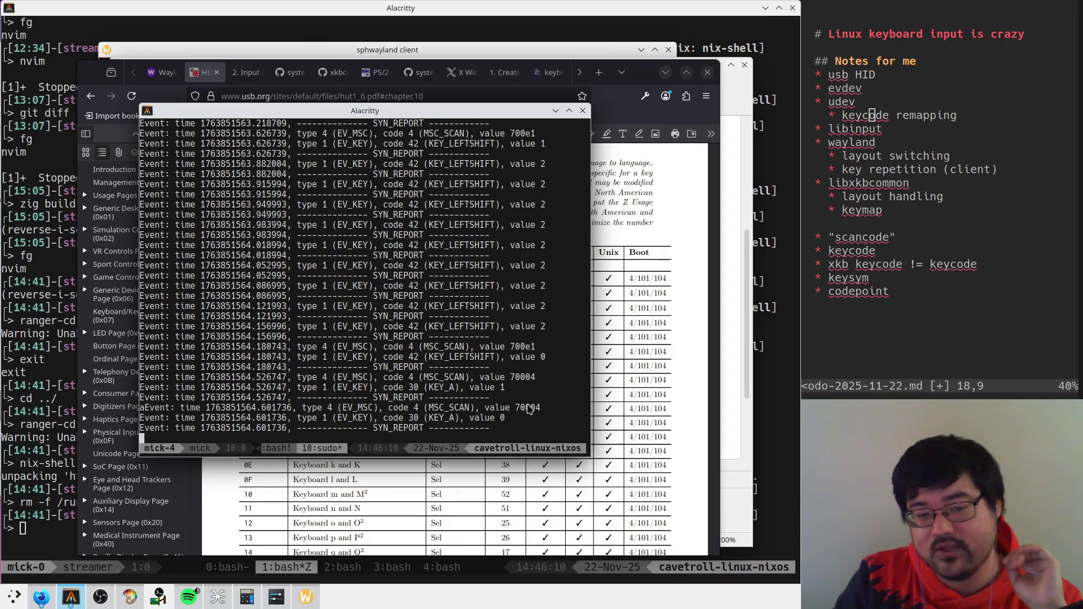
key("alt+Tab")
scroll(311, 334, "down", 3)
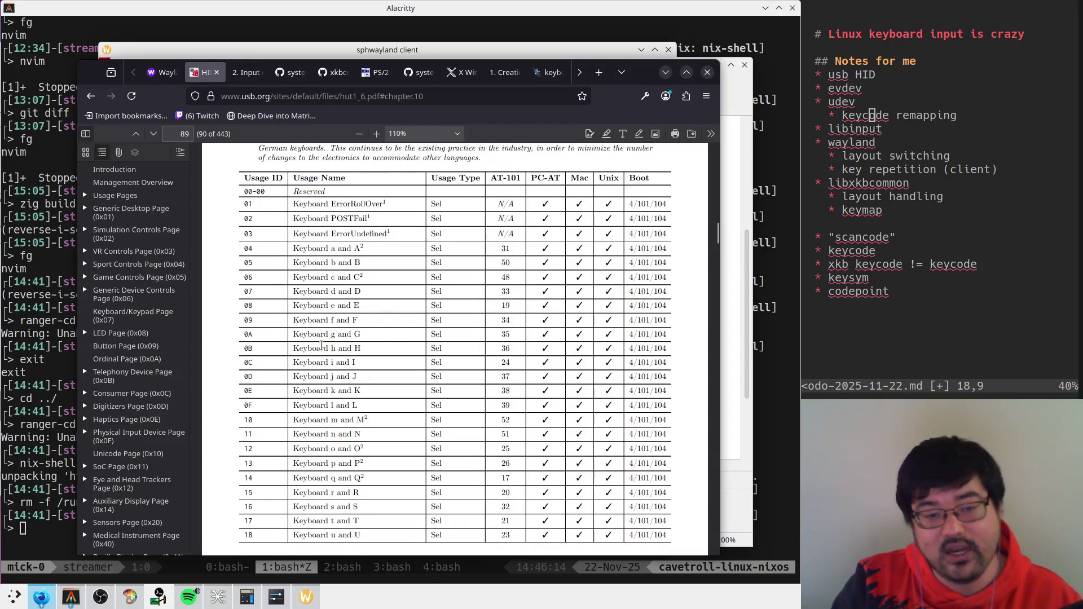
key("alt+Tab")
type("g")
left_click(611, 436)
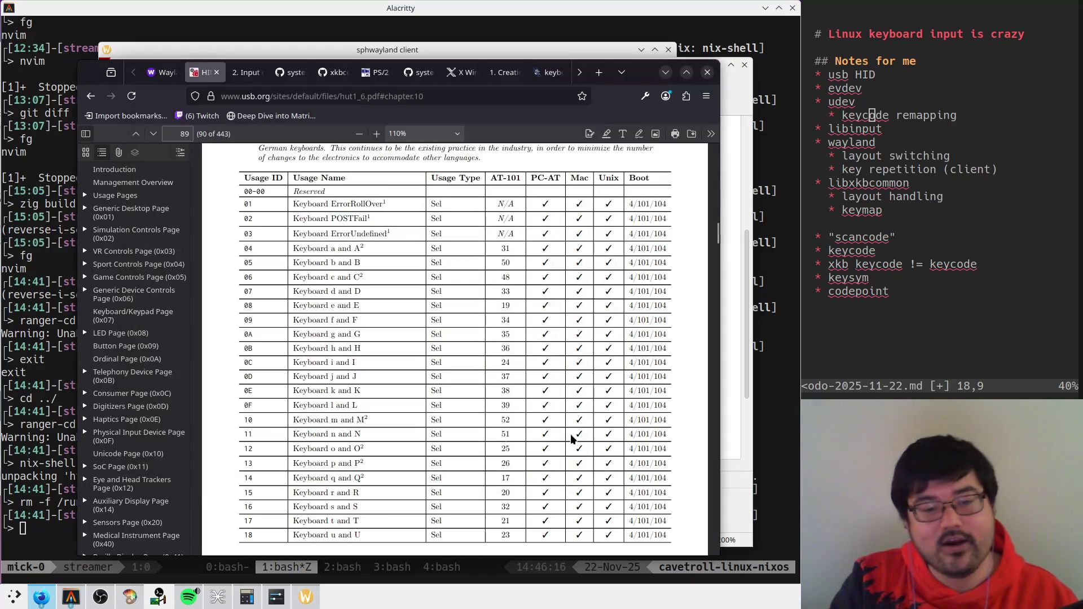
key("alt+Tab")
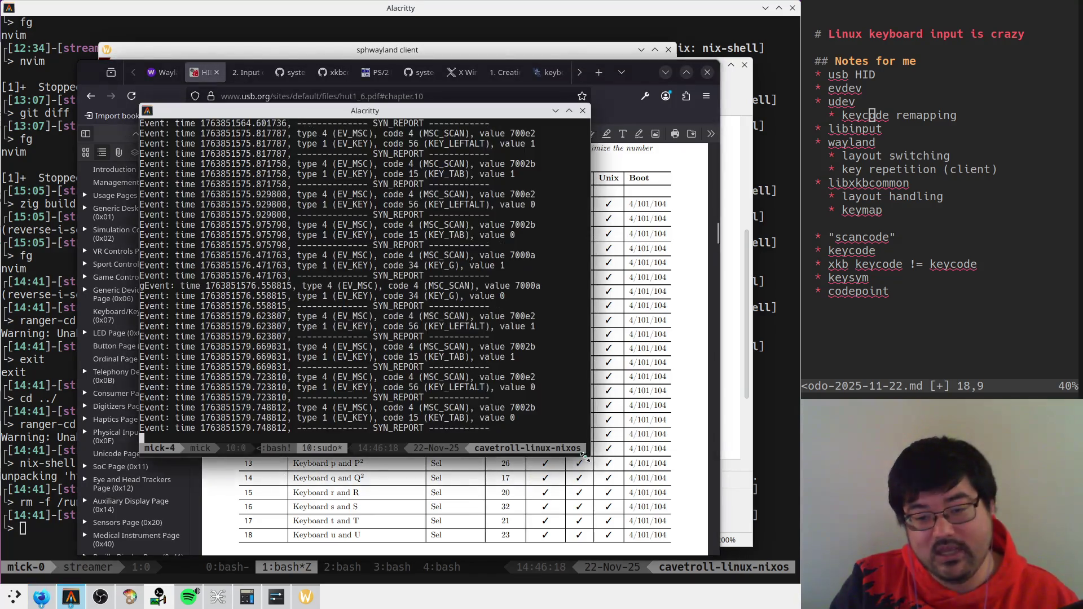
key("p")
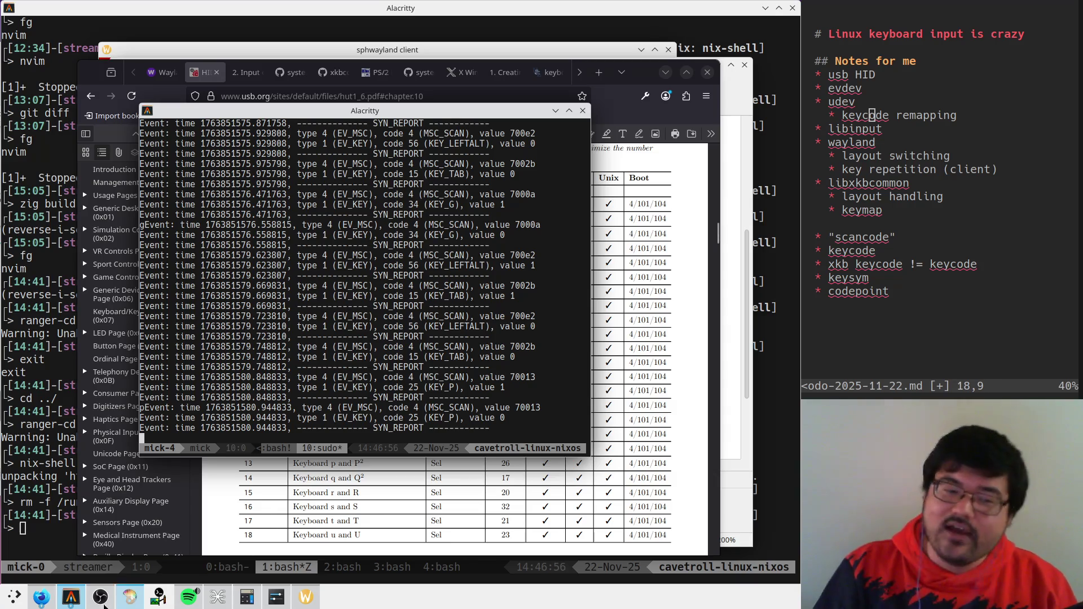
Step: Run ls /dev/ and ls /dev/input/ to show the event0–event28 device nodes
type("ls /dev/ev")
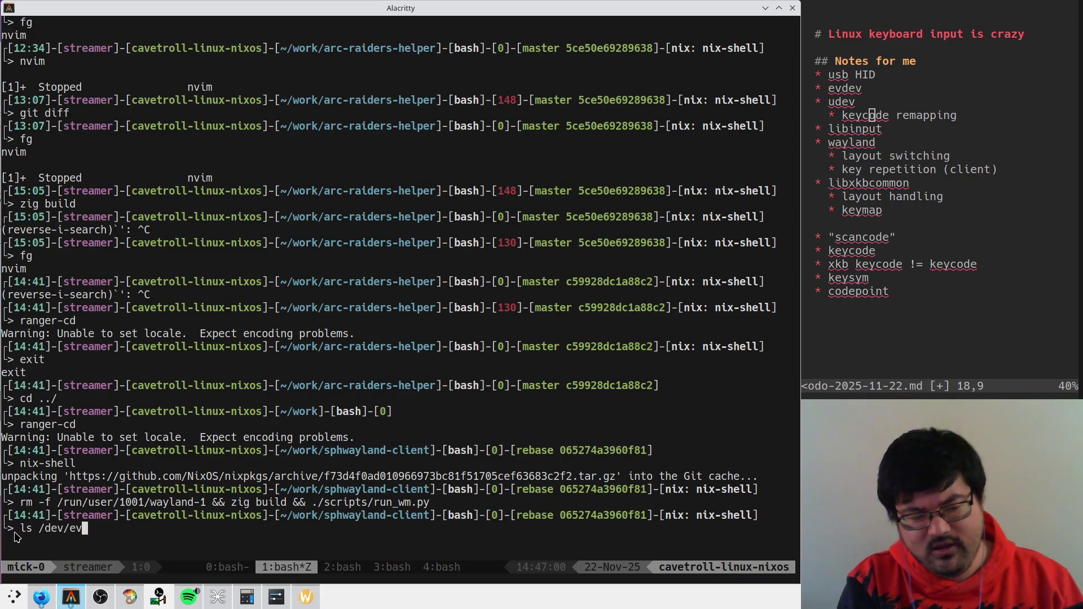
key("BackSpace")
key("BackSpace")
key("Return")
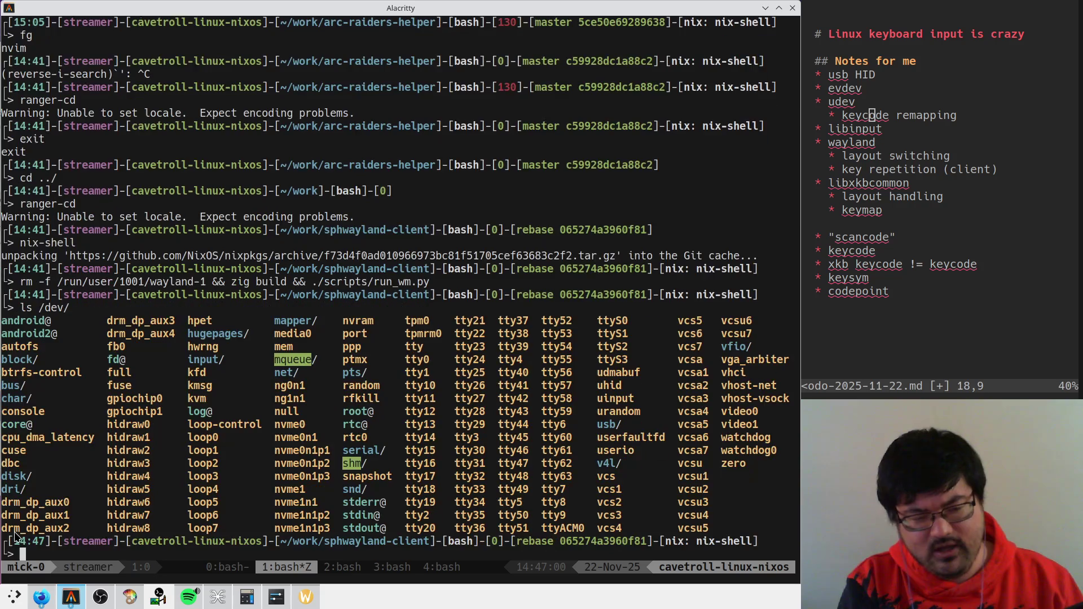
key("Up")
key("Tab")
key("Return")
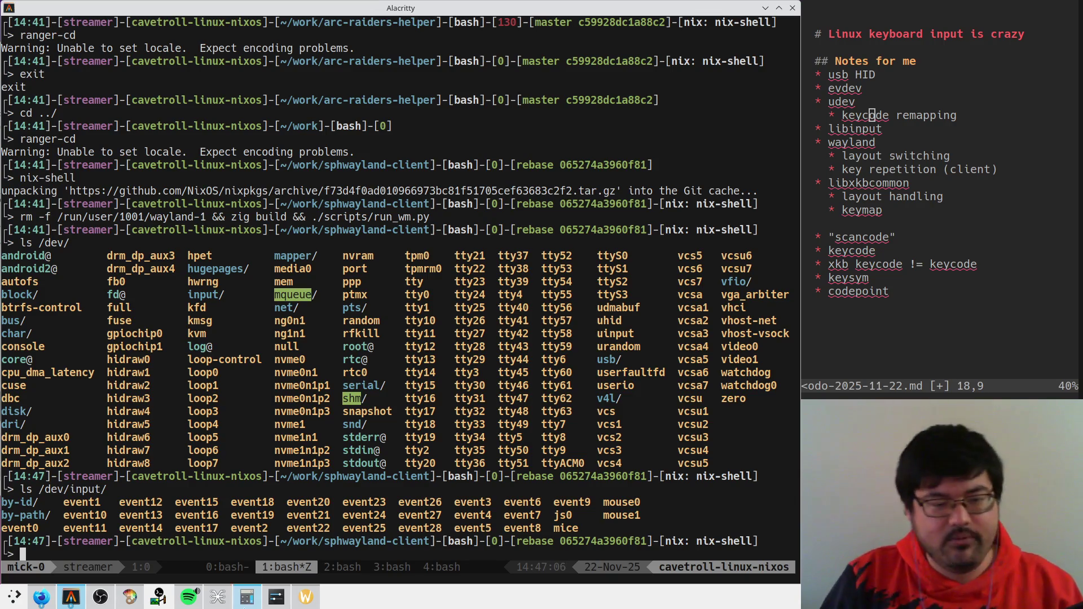
left_click(130, 598)
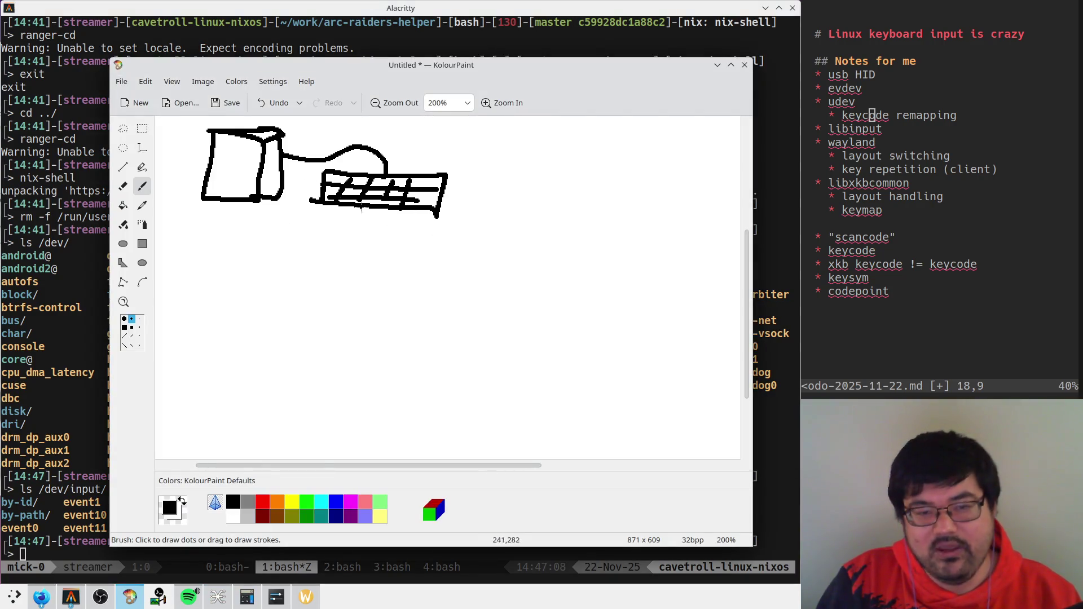
Step: Handwrite USB HID below the keyboard sketch and circle it
mouse_move(330, 244)
left_mouse_down()
mouse_move(349, 245)
mouse_move(360, 267)
mouse_move(400, 262)
mouse_move(369, 277)
mouse_move(442, 275)
mouse_move(442, 289)
left_mouse_up()
mouse_move(454, 273)
left_mouse_down()
mouse_move(453, 292)
mouse_move(473, 291)
left_mouse_up()
left_click_drag(333, 234, 347, 238)
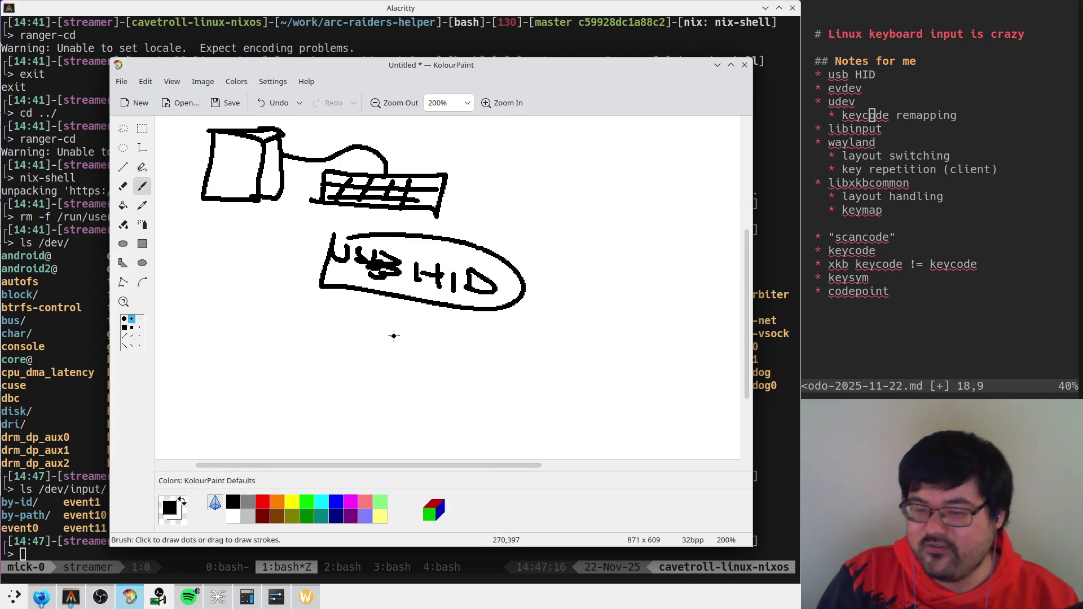
Step: Draw a line down to an EVDEV label and box it
scroll(382, 345, "down", 1)
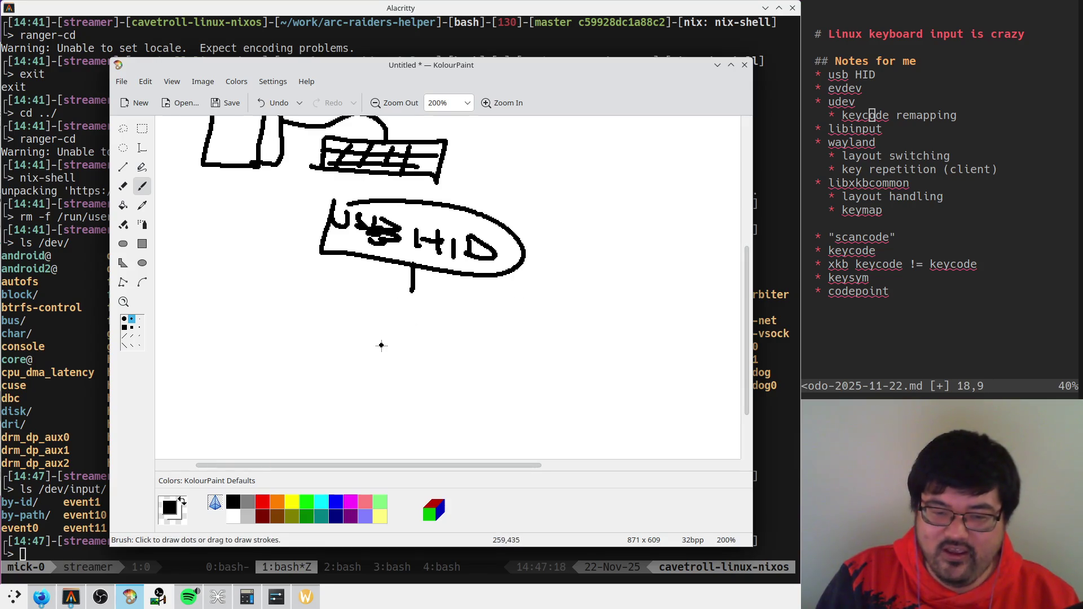
mouse_move(372, 301)
left_mouse_down()
mouse_move(349, 312)
mouse_move(398, 308)
mouse_move(406, 321)
mouse_move(433, 325)
left_mouse_up()
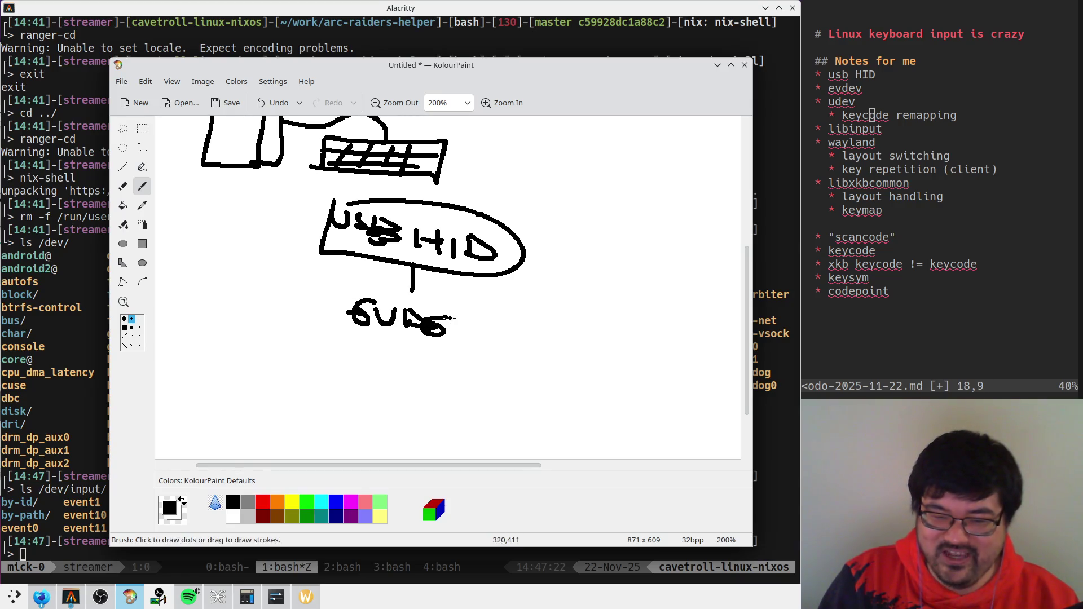
left_click_drag(349, 288, 301, 290)
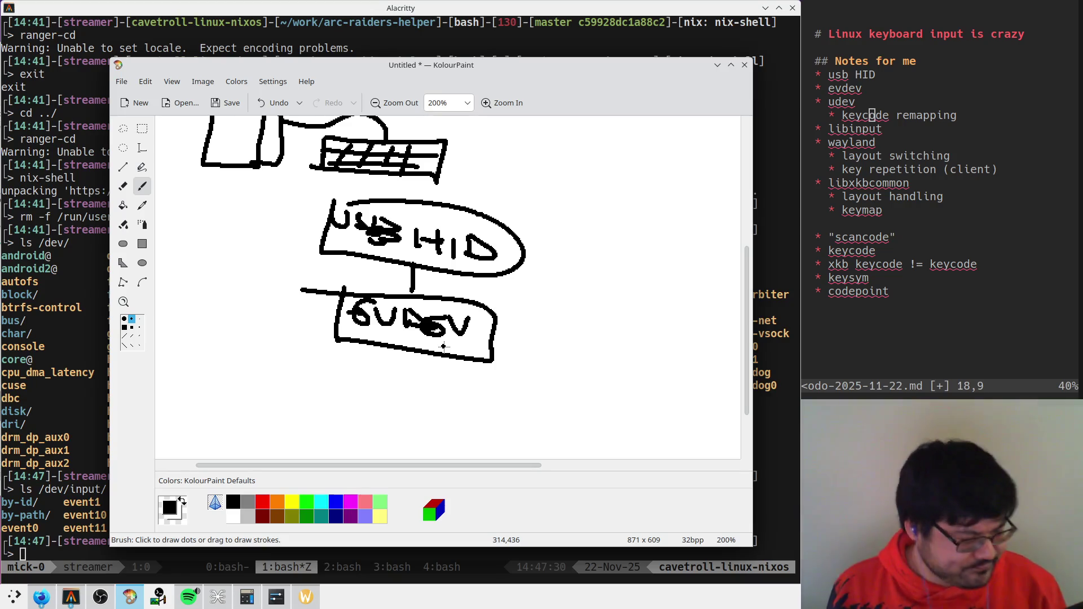
left_click(55, 485)
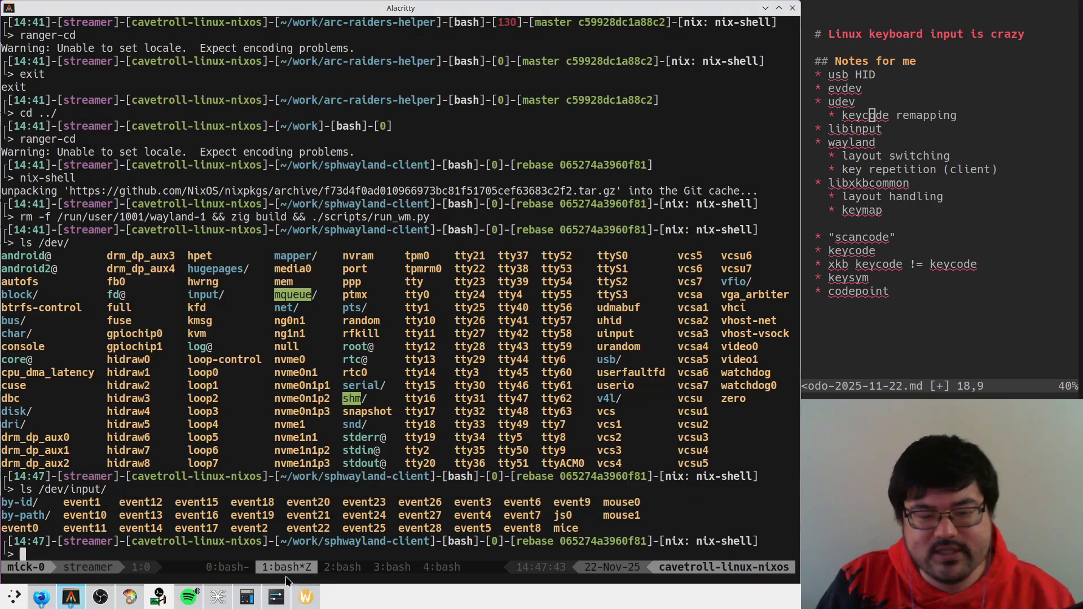
Step: Type a string of a's and hold left Shift so evtest logs KEY_A and Shift repeats
left_click(71, 597)
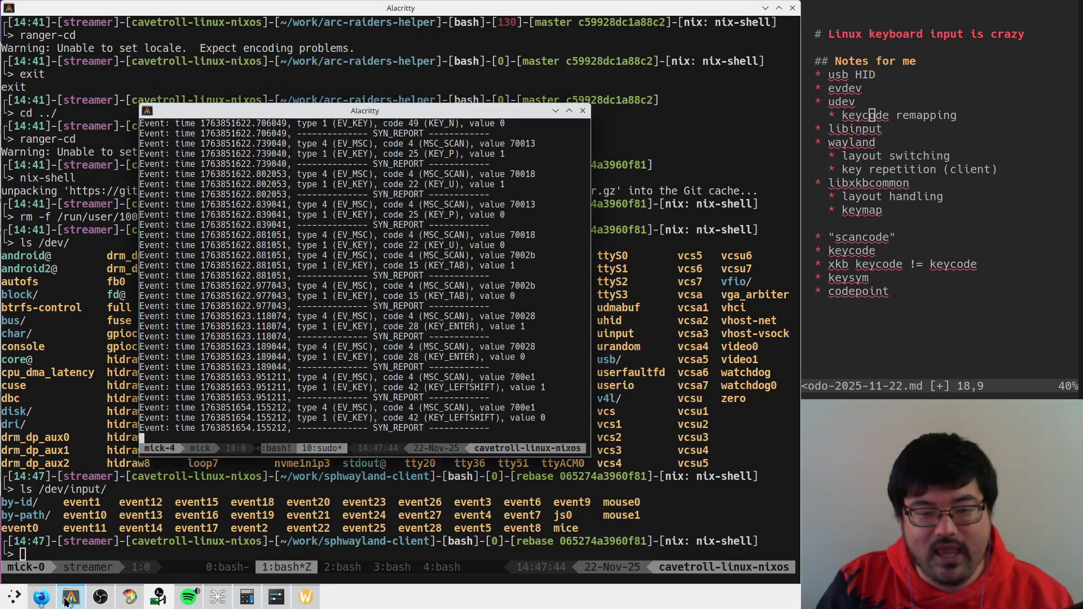
type("aaaaaa")
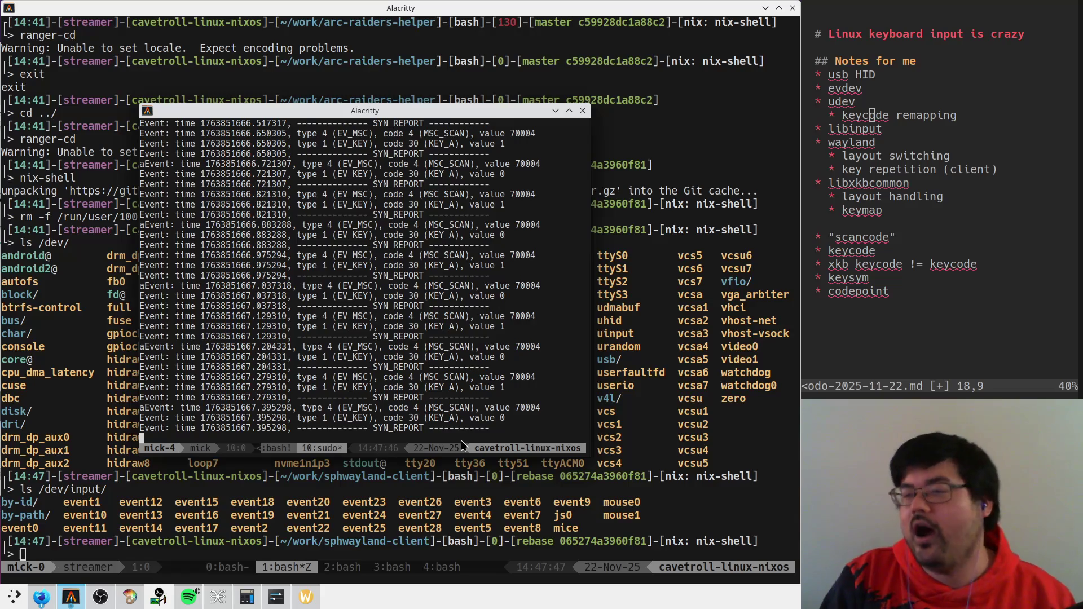
key("shift")
type("aa")
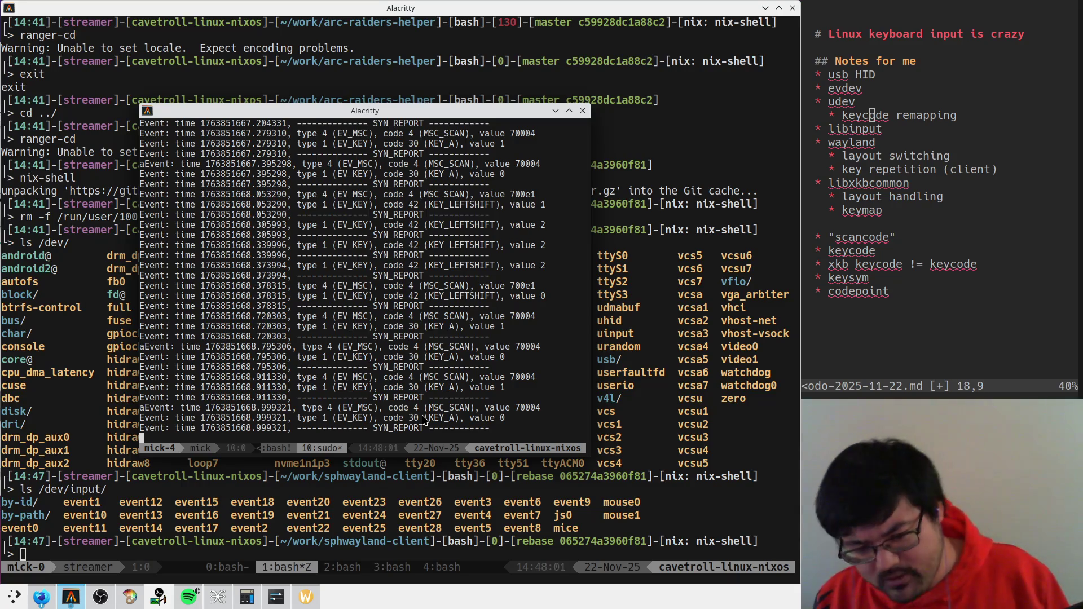
left_click(40, 597)
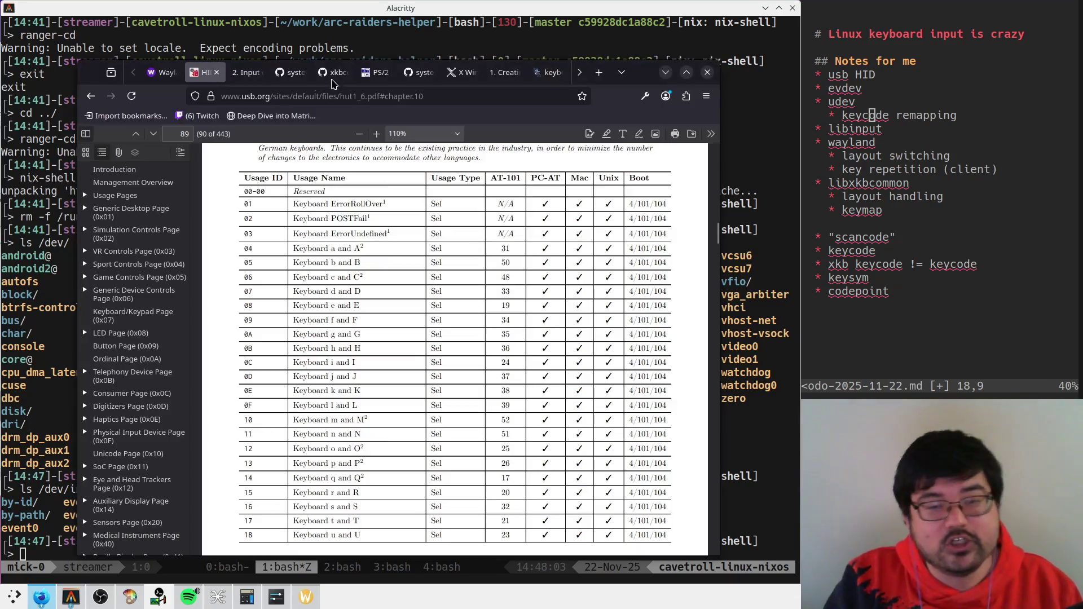
Step: Search images for 'german keyboard' and open the first layout picture
left_click(345, 96)
type("german keyboard")
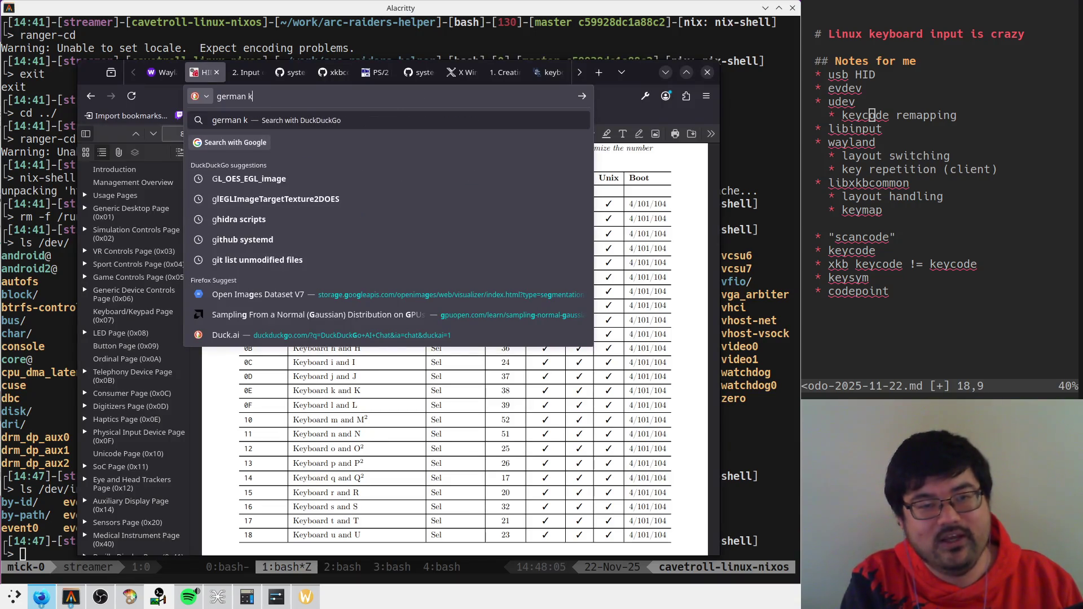
key("alt+Return")
left_click(148, 179)
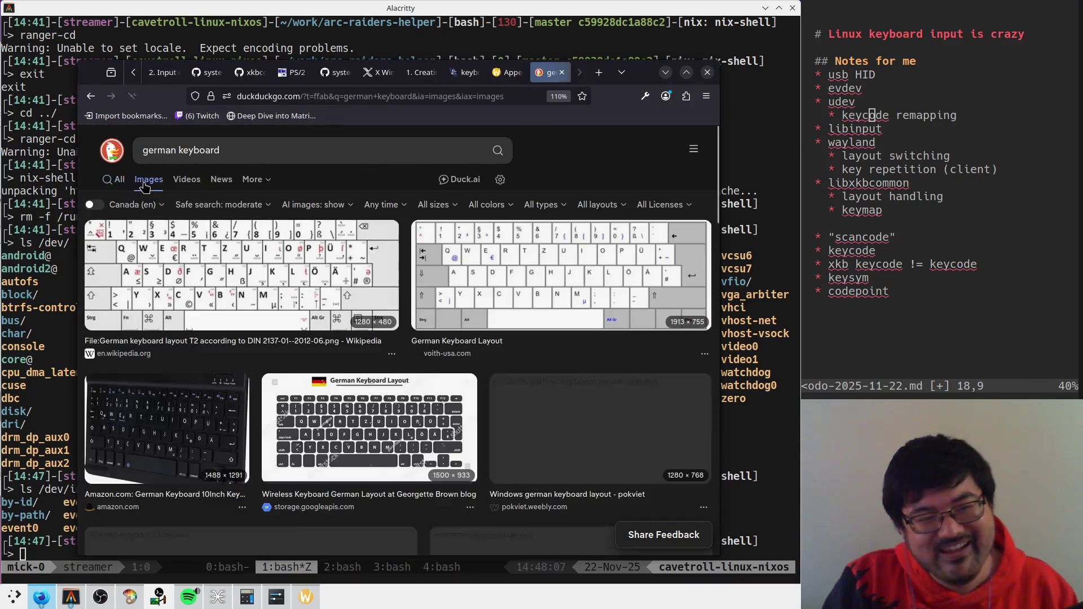
left_click(314, 276)
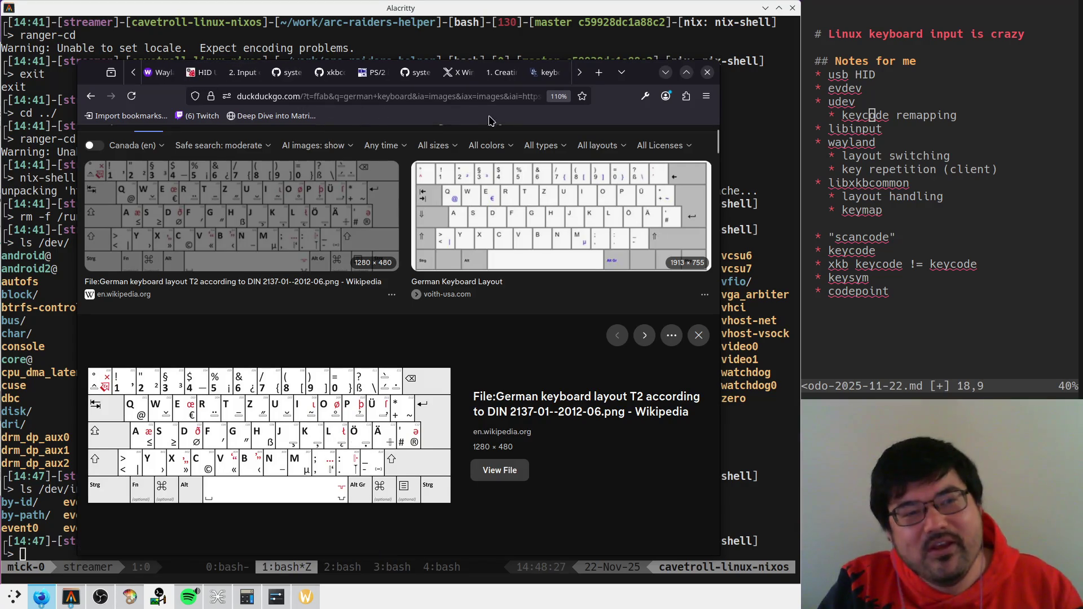
Step: Return to the HID usage tables PDF at the Keyboard/Keypad Page (0x07) section
key("alt+2")
scroll(436, 325, "up", 5)
scroll(454, 325, "up", 1, "ctrl")
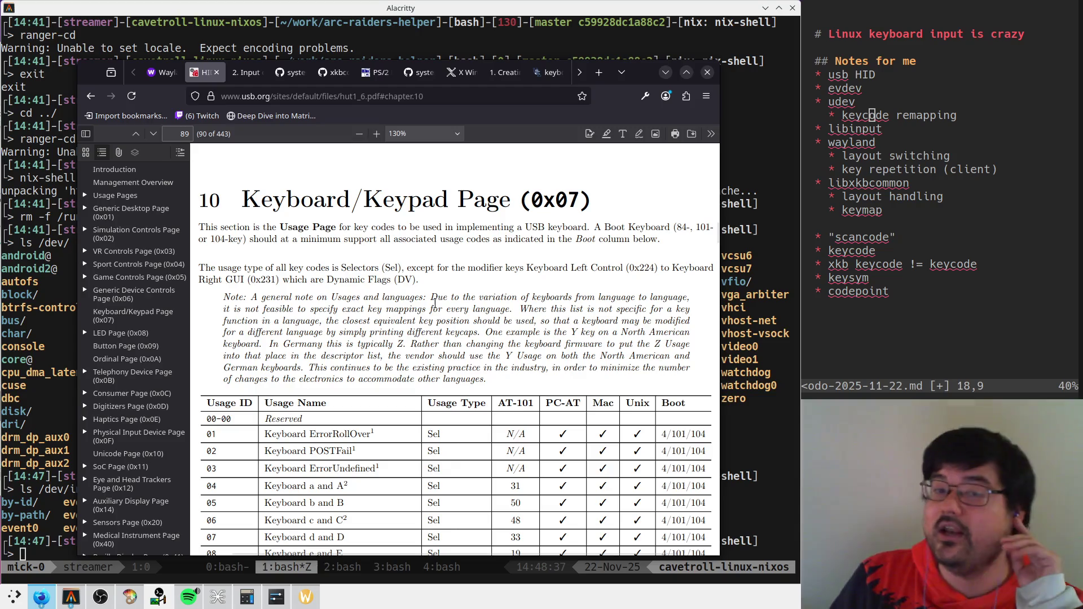
mouse_move(251, 298)
left_mouse_down()
mouse_move(412, 309)
mouse_move(430, 298)
left_mouse_up()
left_click(438, 298)
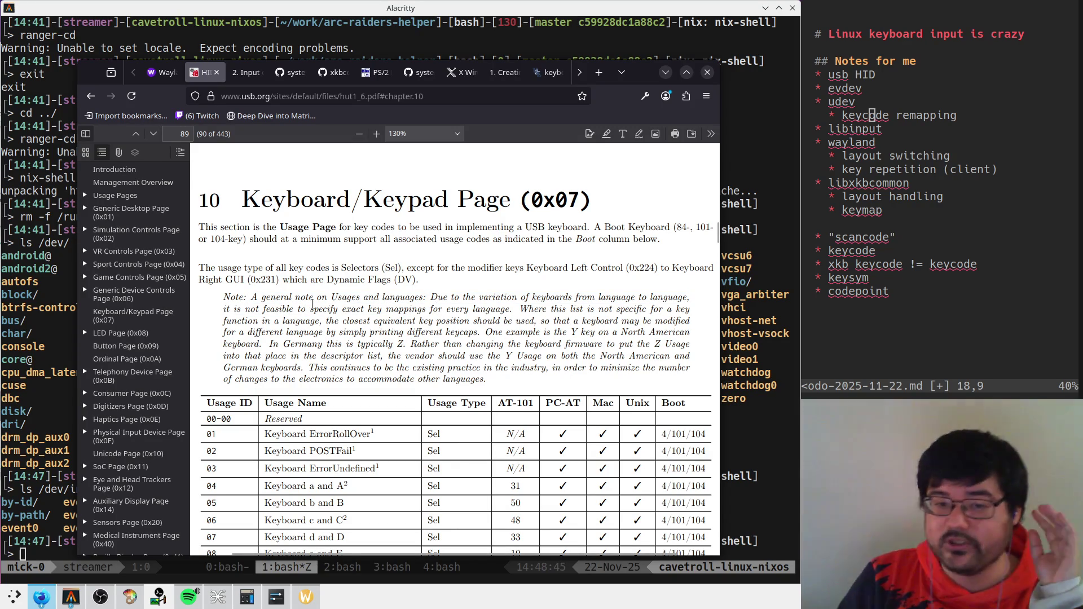
left_click_drag(338, 308, 533, 321)
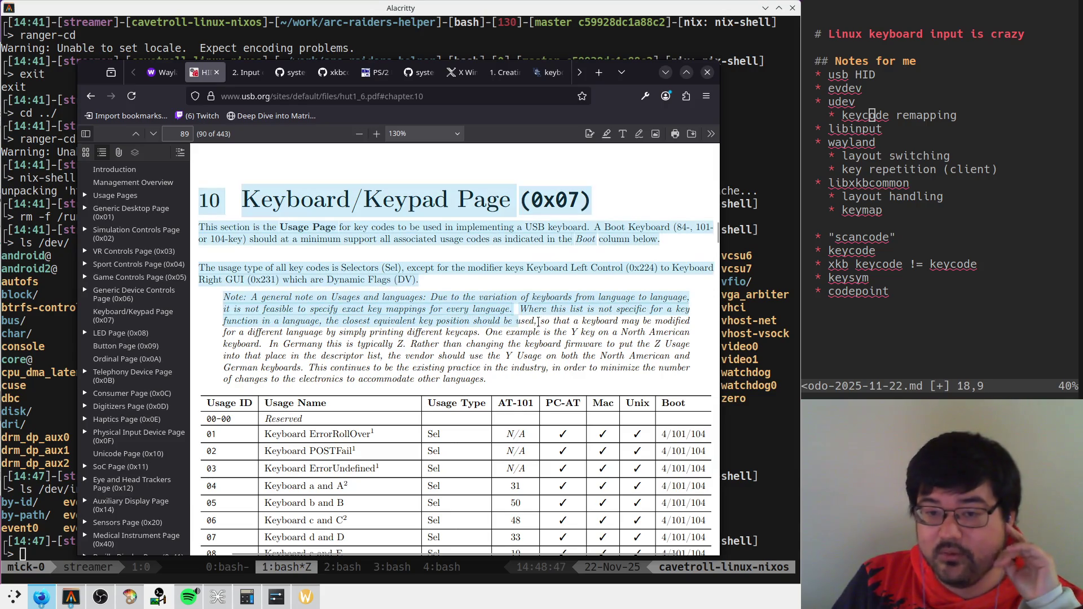
left_click(372, 336)
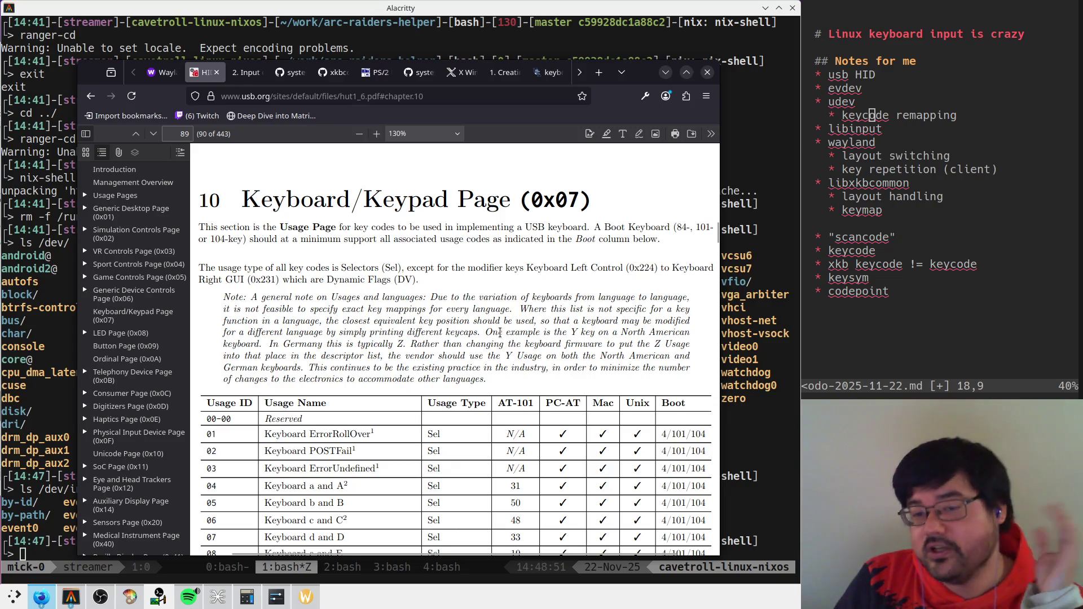
left_click_drag(486, 331, 684, 334)
left_click(620, 341)
left_click_drag(269, 344, 408, 344)
left_click(475, 353)
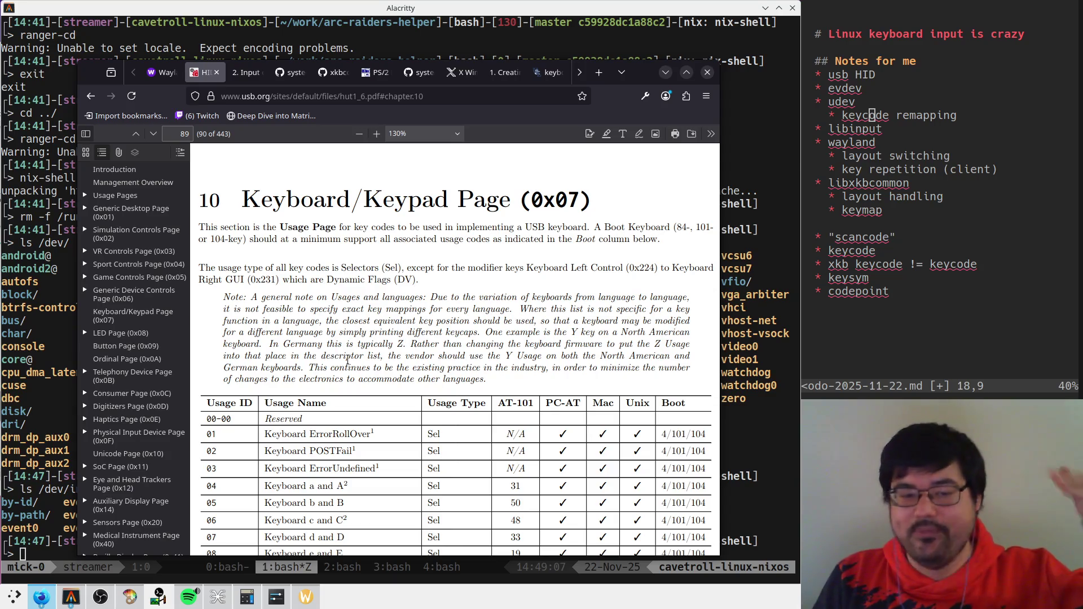
Step: Draw arrows off the USB HID ellipse and EVDEV box, labelled Usage A and key A
key("alt+Tab")
mouse_move(525, 239)
left_mouse_down()
mouse_move(551, 225)
mouse_move(553, 237)
mouse_move(575, 216)
mouse_move(677, 223)
left_mouse_up()
left_click_drag(496, 342, 534, 323)
mouse_move(525, 324)
left_mouse_down()
mouse_move(535, 333)
mouse_move(584, 323)
mouse_move(588, 352)
mouse_move(647, 324)
left_mouse_up()
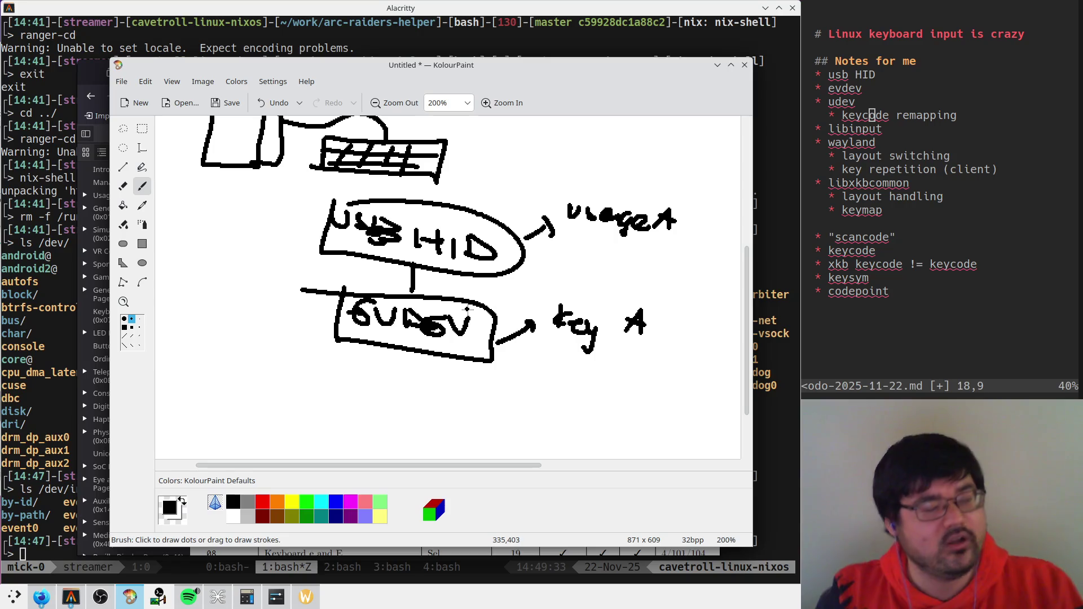
Step: Add a vertical line and dashed divider, then write Kernel, us and libxkbcommon
scroll(467, 309, "down", 3)
left_click_drag(406, 272, 407, 343)
left_click_drag(168, 278, 740, 293)
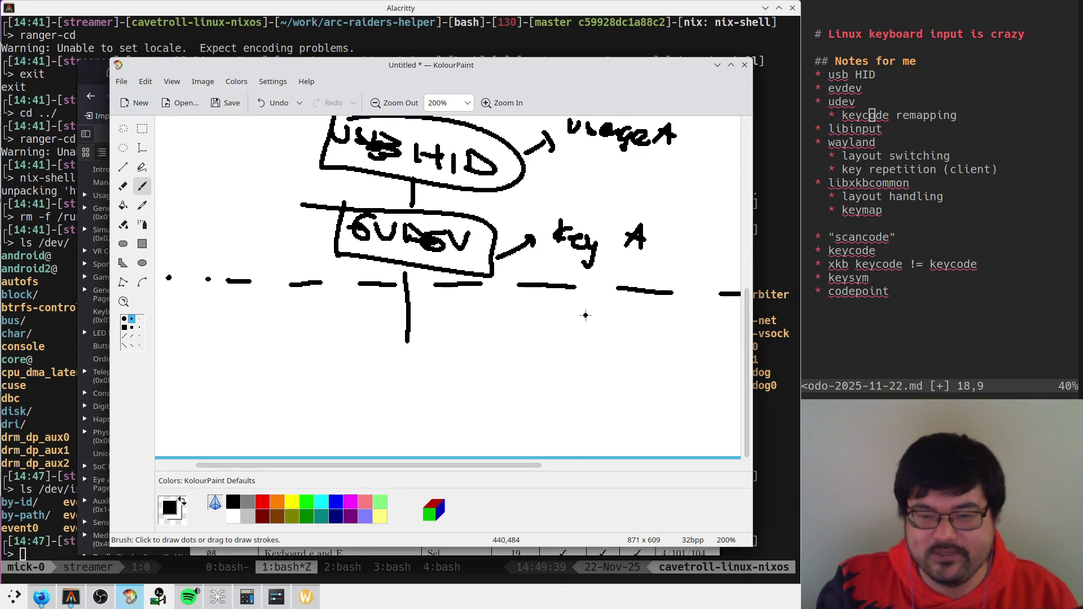
mouse_move(186, 180)
left_mouse_down()
mouse_move(190, 207)
mouse_move(265, 217)
left_mouse_up()
mouse_move(171, 303)
left_mouse_down()
mouse_move(216, 323)
mouse_move(182, 299)
left_mouse_up()
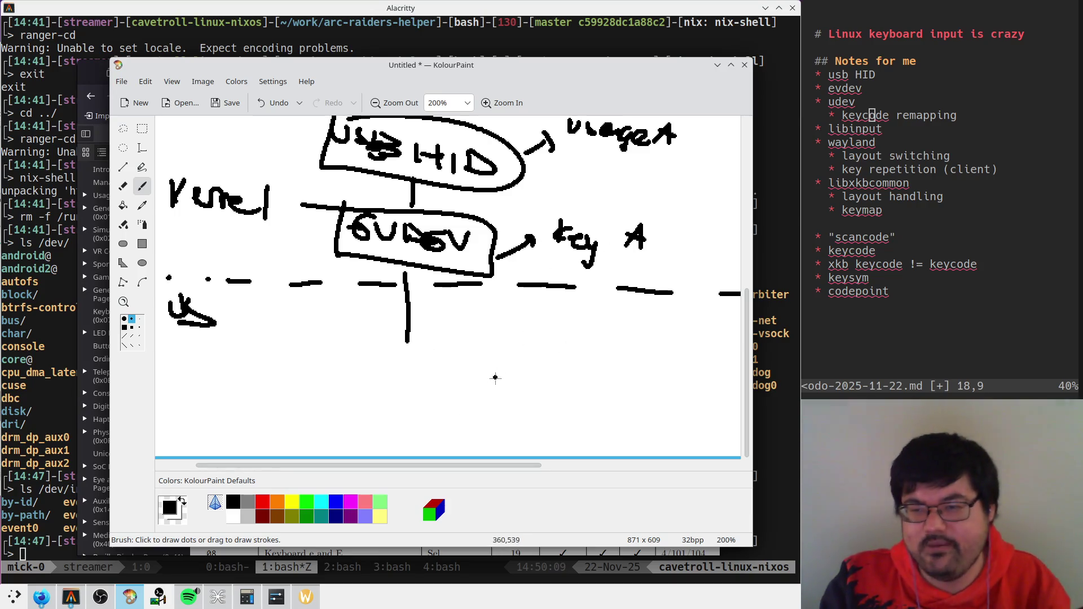
mouse_move(351, 355)
left_mouse_down()
mouse_move(367, 377)
mouse_move(440, 391)
mouse_move(453, 376)
mouse_move(555, 401)
left_mouse_up()
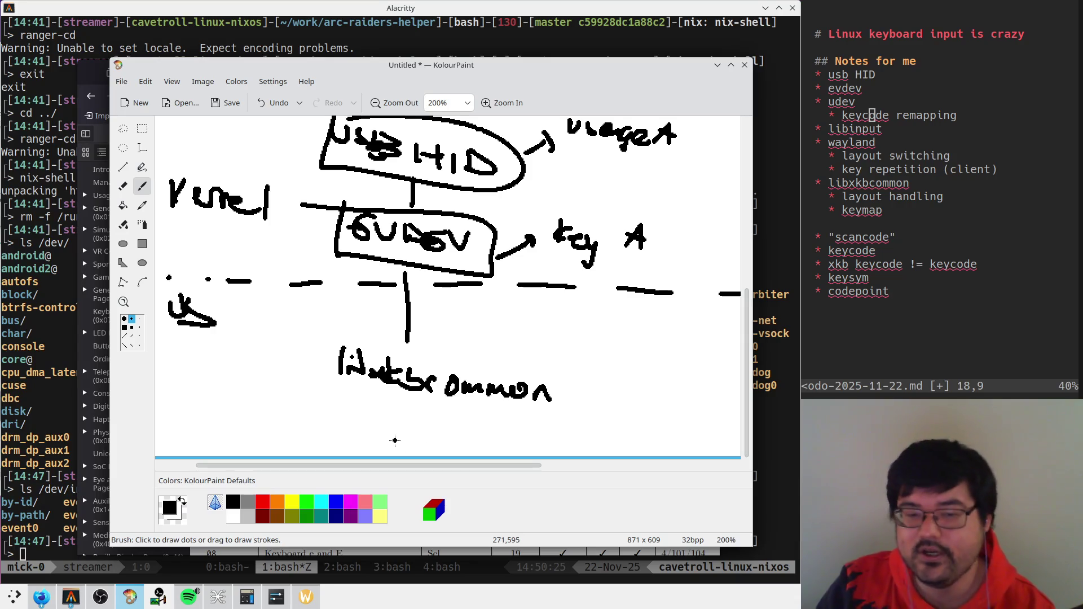
Step: Erase the libxkbcommon label and extend the canvas downward to 737 pixels tall
left_click(123, 186)
mouse_move(429, 375)
left_mouse_down()
mouse_move(340, 355)
mouse_move(383, 377)
left_mouse_up()
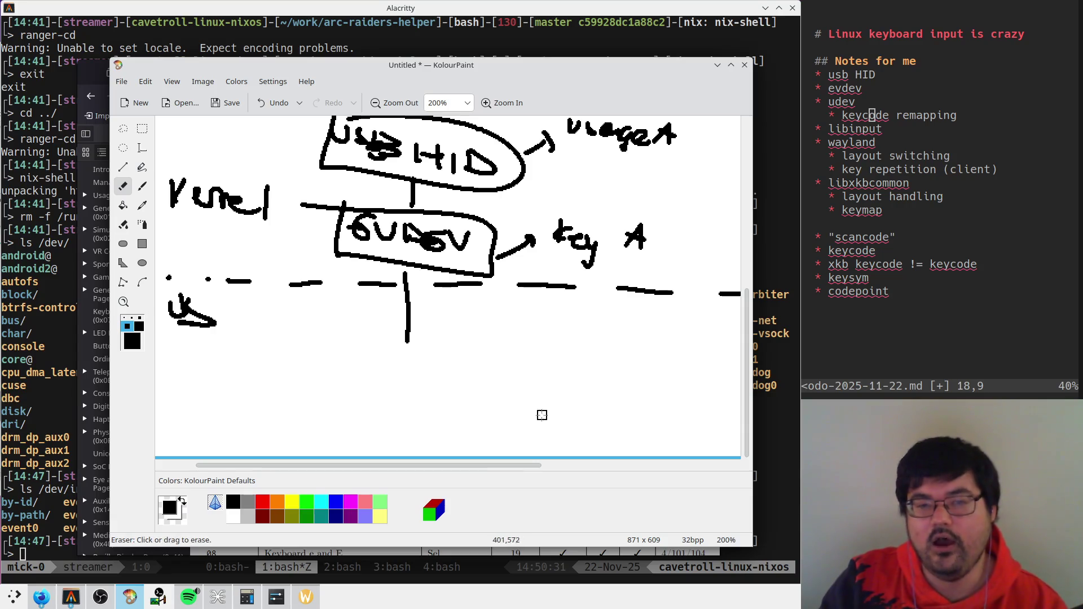
left_click_drag(482, 64, 441, 73)
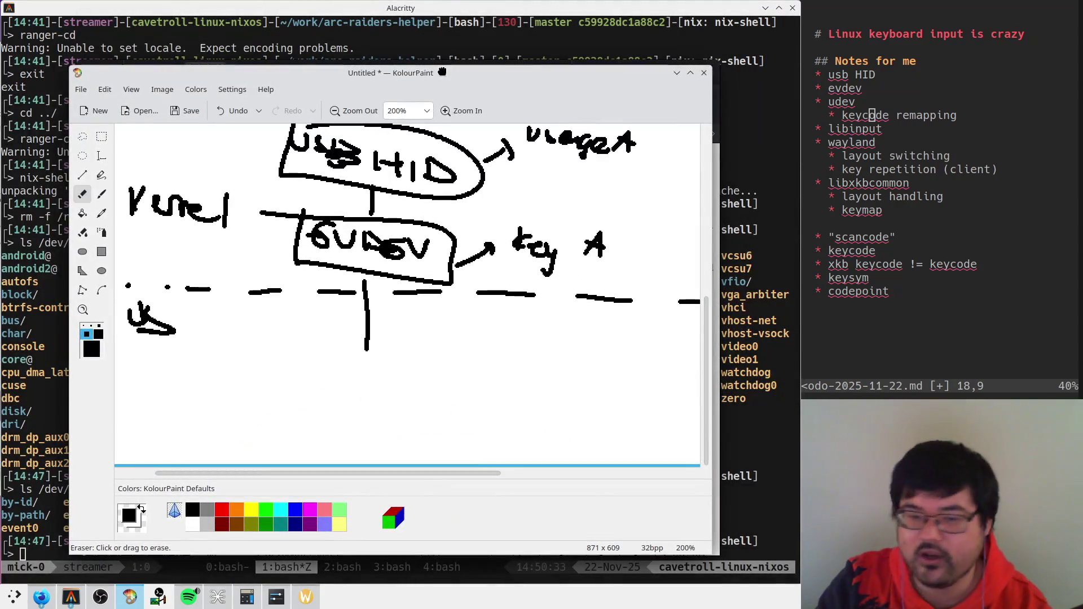
left_click(102, 194)
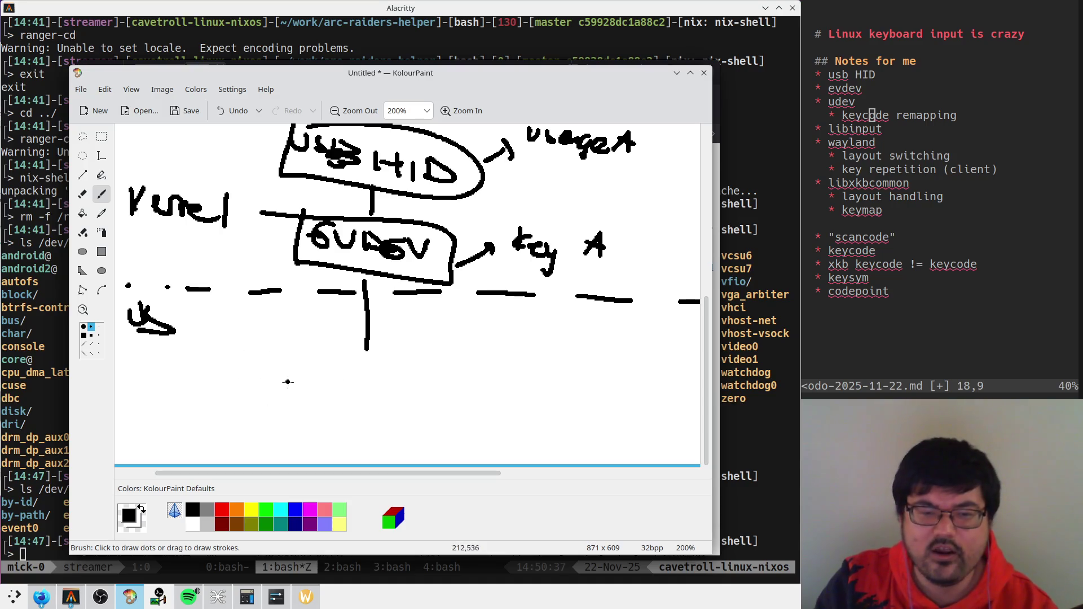
left_click_drag(327, 466, 327, 608)
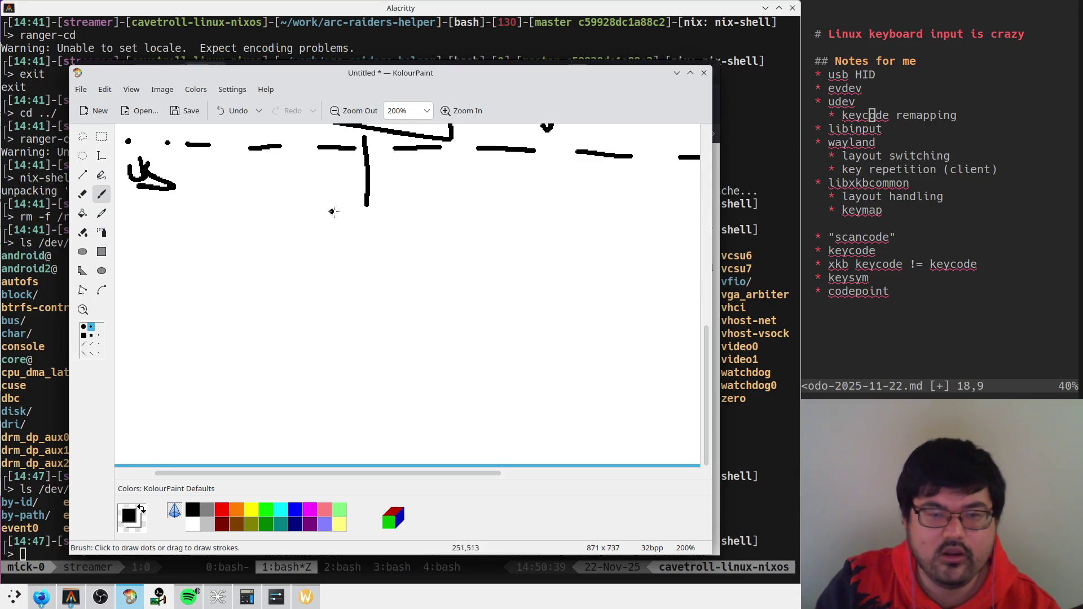
Step: Handwrite 'wl compositor' and draw a box around it
left_click_drag(269, 226, 298, 253)
scroll(327, 280, "up", 3)
mouse_move(336, 335)
left_mouse_down()
mouse_move(342, 352)
mouse_move(446, 361)
left_mouse_up()
mouse_move(436, 353)
left_mouse_down()
mouse_move(471, 355)
mouse_move(500, 377)
left_mouse_up()
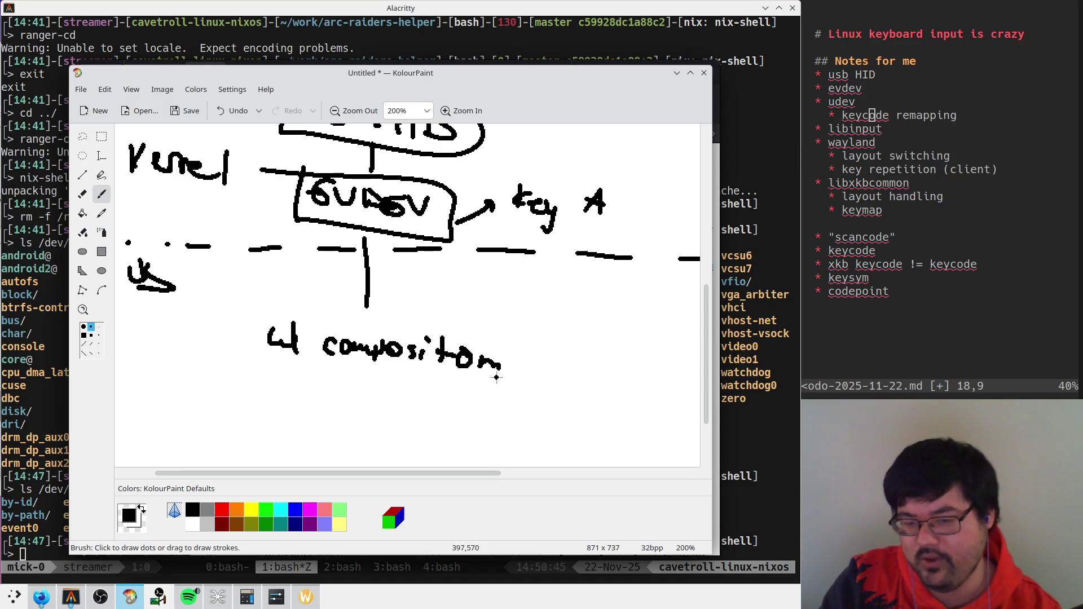
left_click_drag(250, 304, 268, 309)
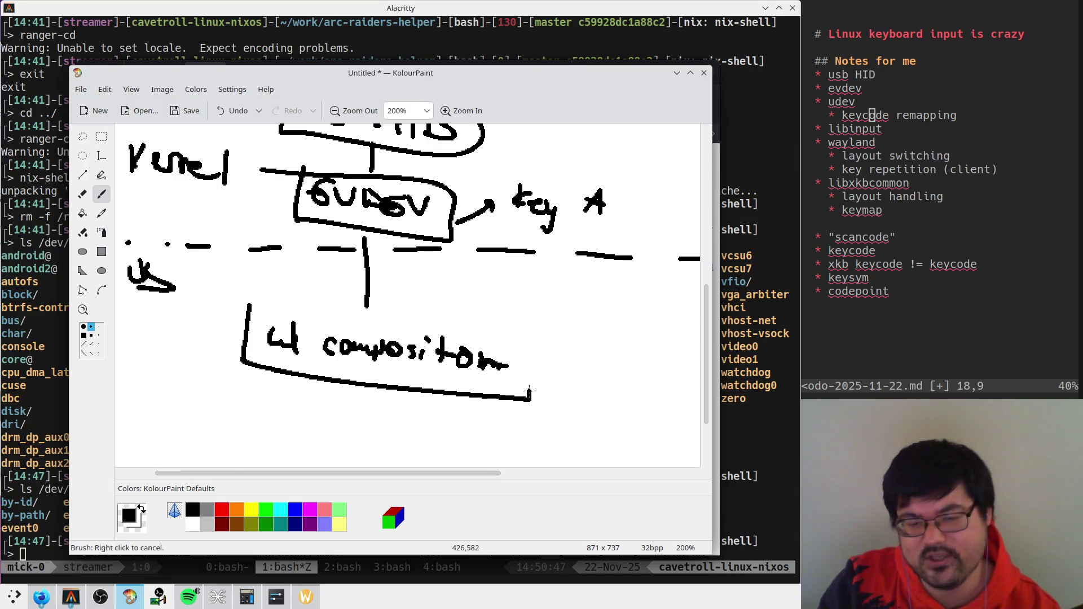
scroll(408, 401, "up", 3)
scroll(485, 400, "down", 2)
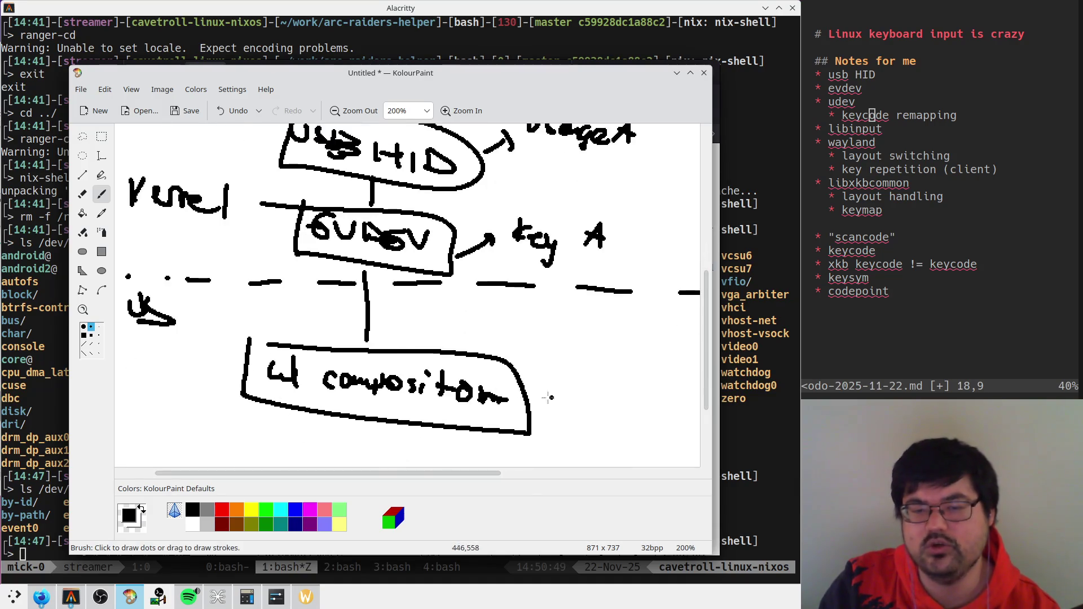
scroll(515, 388, "down", 1)
Step: Draw a connector from the compositor box to a newly written, boxed 'libinput'
mouse_move(523, 348)
left_mouse_down()
mouse_move(556, 328)
mouse_move(582, 333)
left_mouse_up()
mouse_move(595, 315)
left_mouse_down()
mouse_move(596, 338)
mouse_move(618, 341)
left_mouse_up()
left_click_drag(680, 322, 682, 352)
left_click_drag(666, 333, 697, 340)
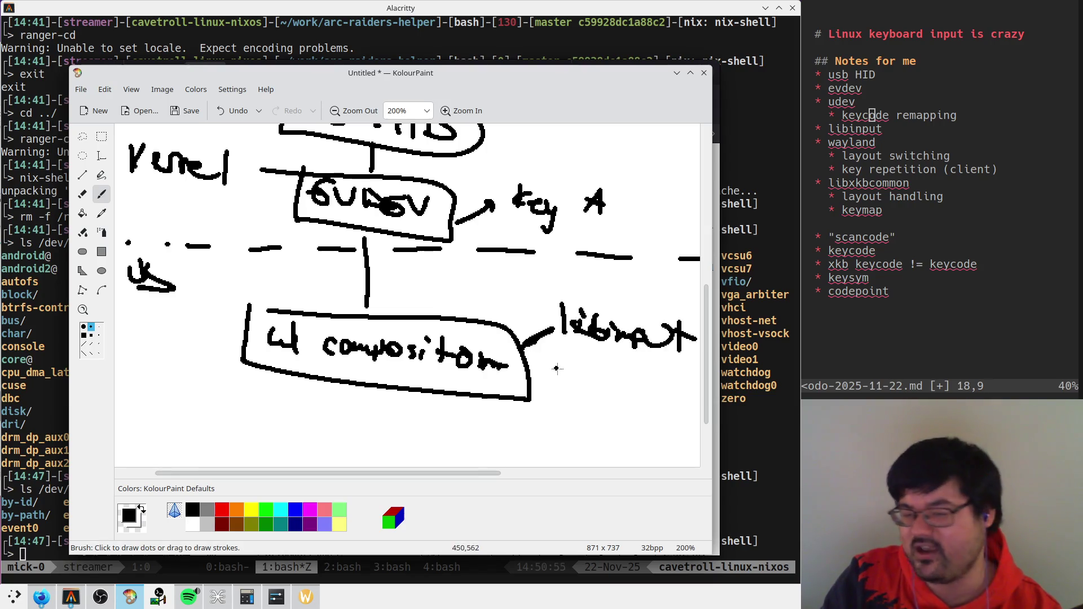
left_click_drag(553, 290, 669, 360)
left_click_drag(694, 324, 558, 294)
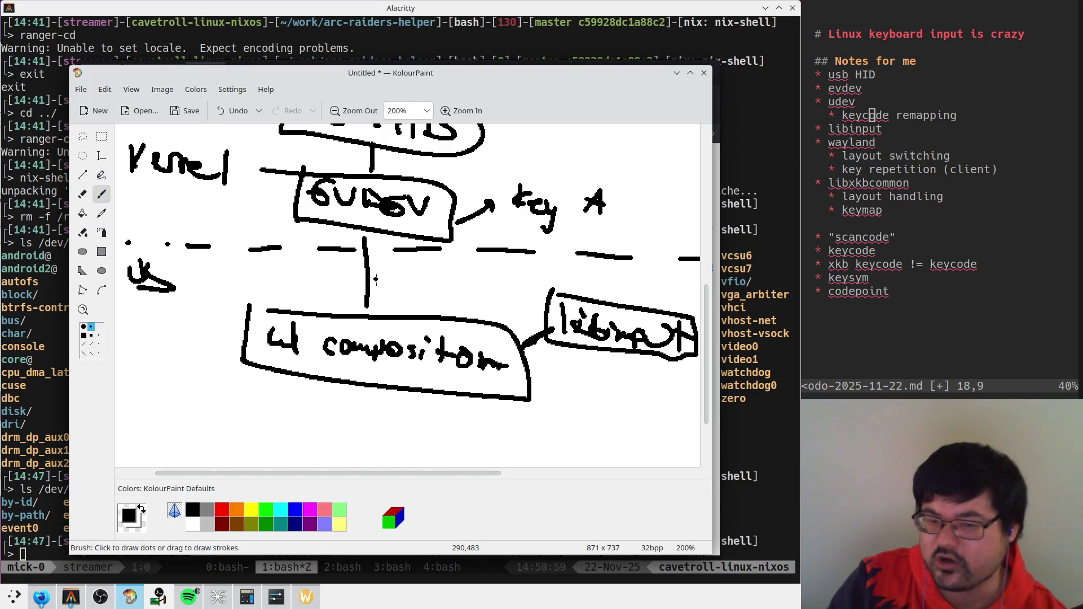
Step: Draw an arrow from libinput up to evdev and an arrowhead into the compositor box
left_click_drag(550, 301, 458, 243)
left_click_drag(458, 243, 485, 254)
left_click_drag(531, 320, 508, 327)
left_click_drag(513, 314, 510, 341)
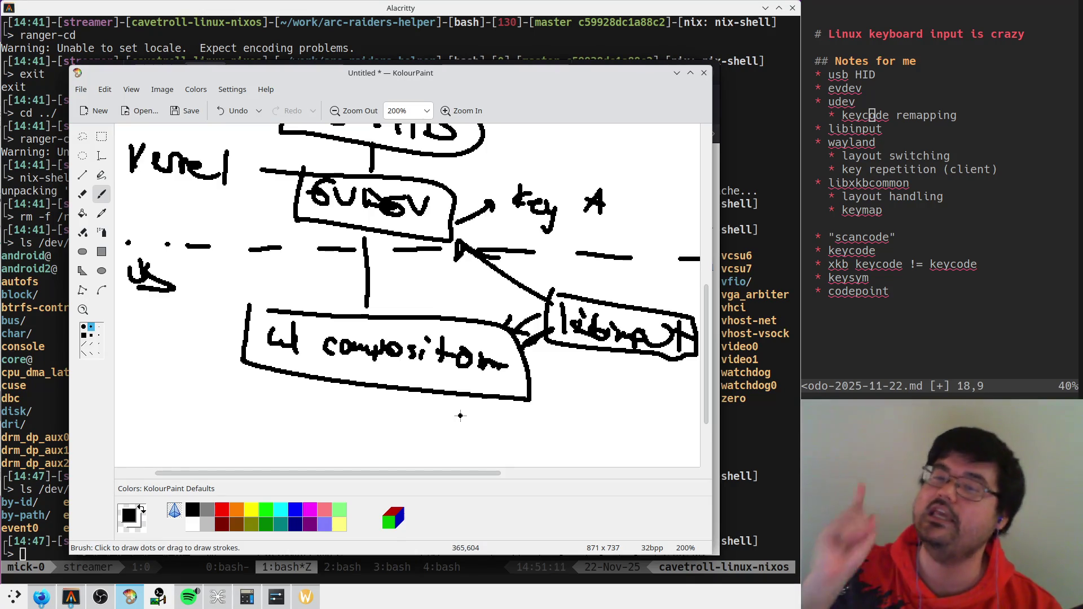
Step: Label the libinput arrow 'kC' and write 'ts' above the compositor box
left_click_drag(621, 273, 617, 295)
left_click_drag(637, 275, 643, 295)
left_click_drag(420, 309, 447, 307)
left_click_drag(472, 305, 455, 317)
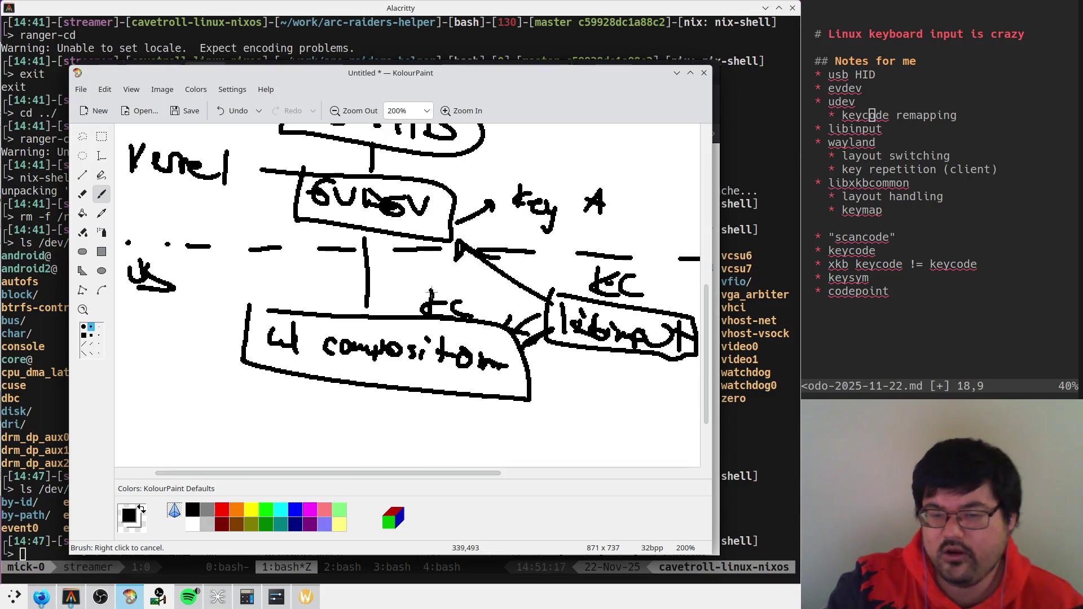
left_click_drag(449, 310, 426, 317)
left_click(41, 597)
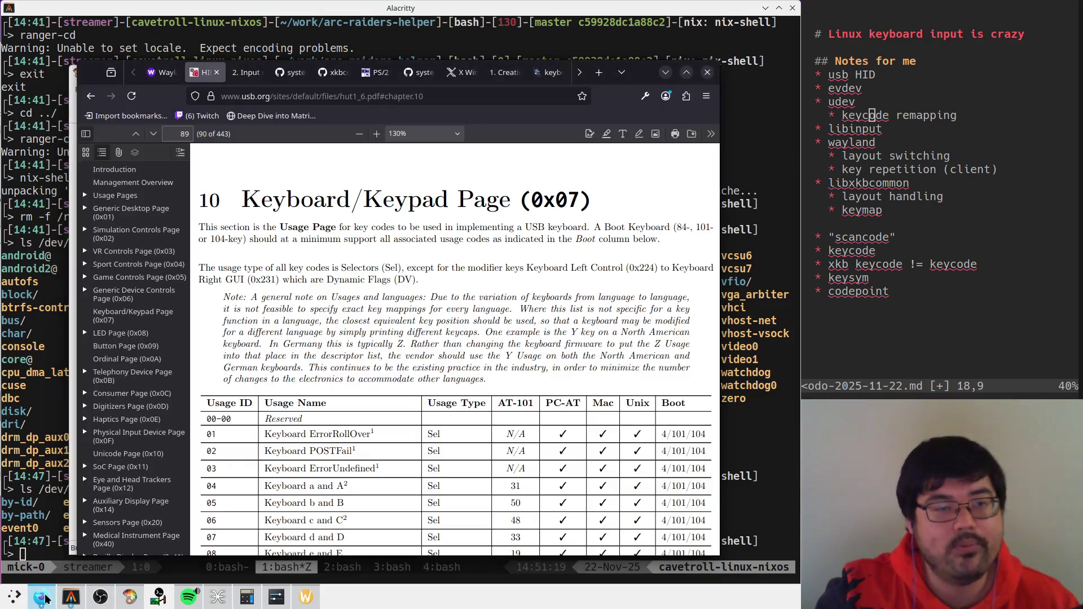
Step: Review the Wayland Explorer keymap event and kernel input event-codes pages in Firefox
left_click(156, 77)
left_click_drag(134, 362, 87, 319)
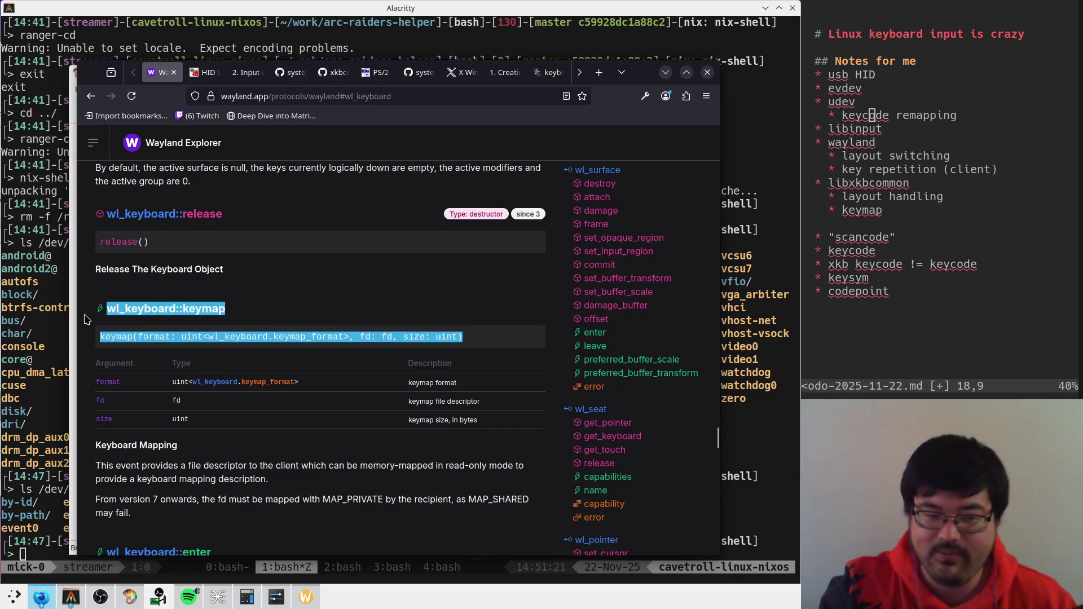
left_click(468, 316)
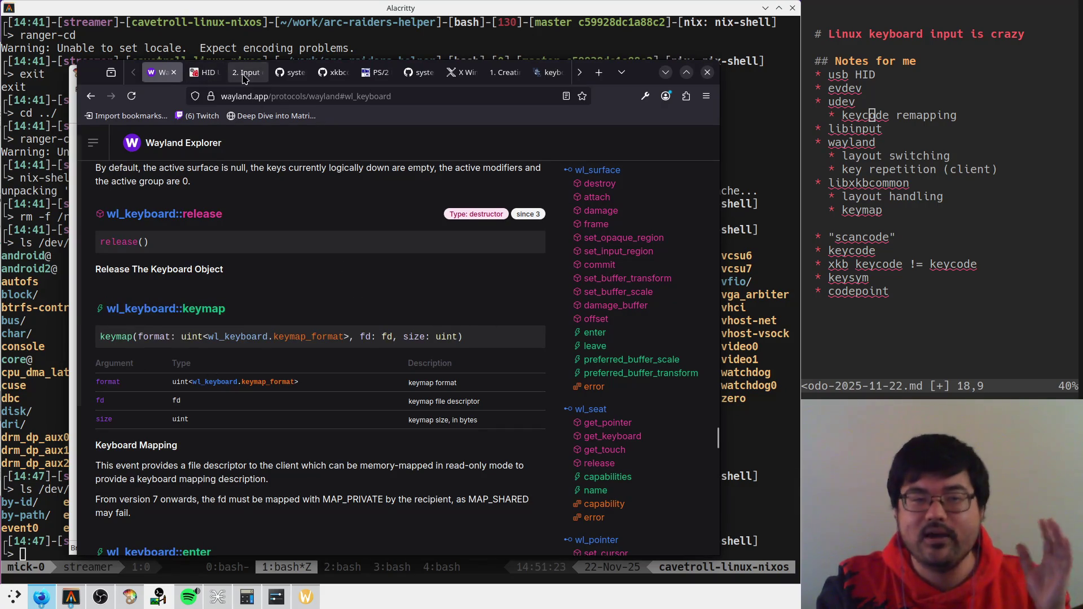
left_click(244, 75)
left_click(160, 72)
Step: Draw a line from the compositor box to a circled 'xkbc' note on its right
left_click(130, 597)
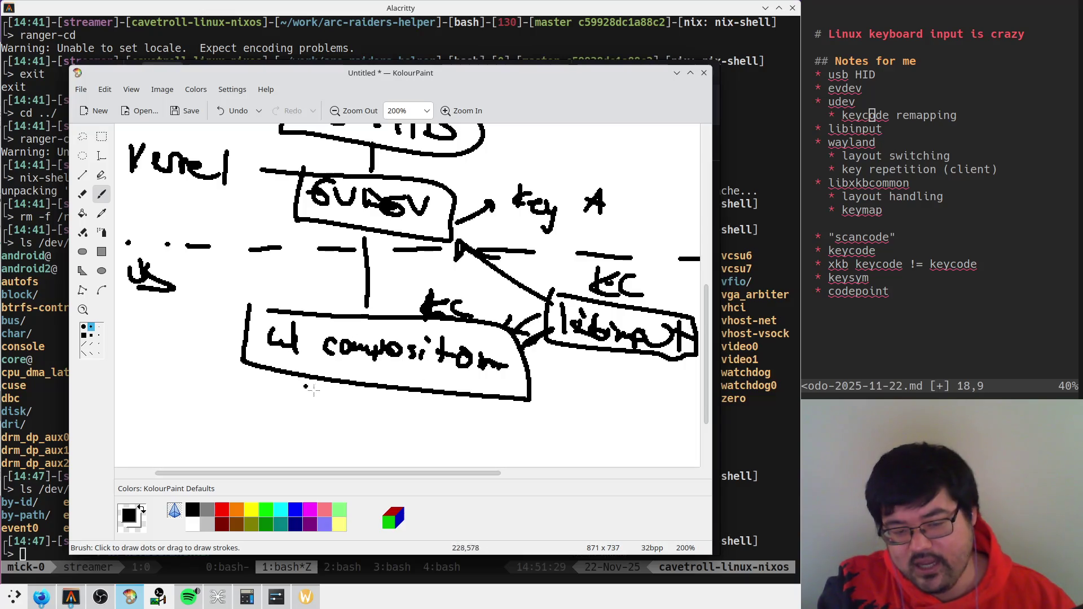
scroll(379, 411, "down", 1)
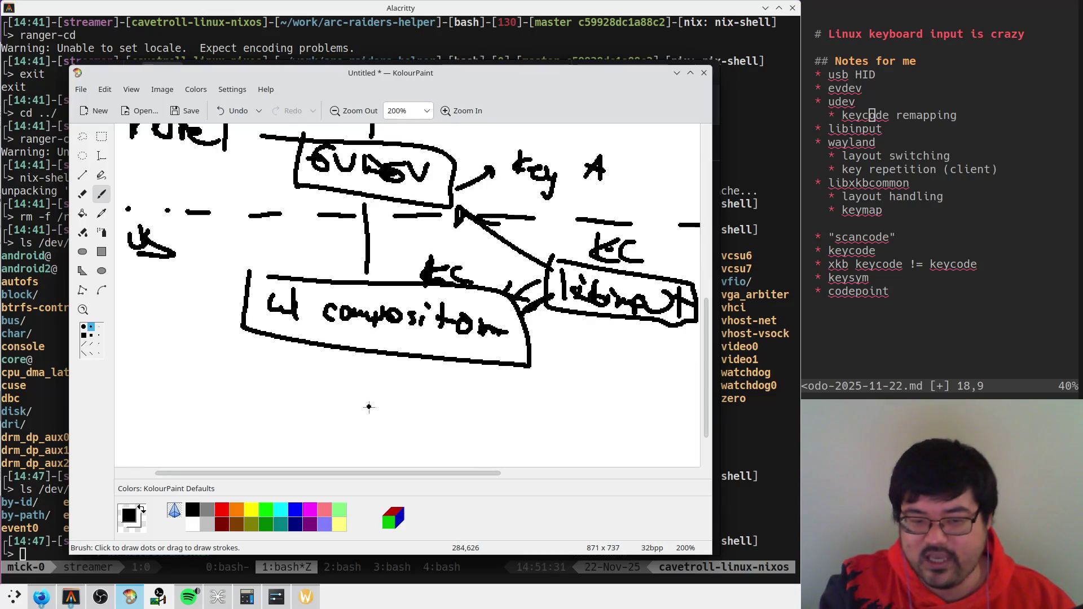
left_click_drag(534, 352, 643, 367)
left_click_drag(566, 322, 576, 367)
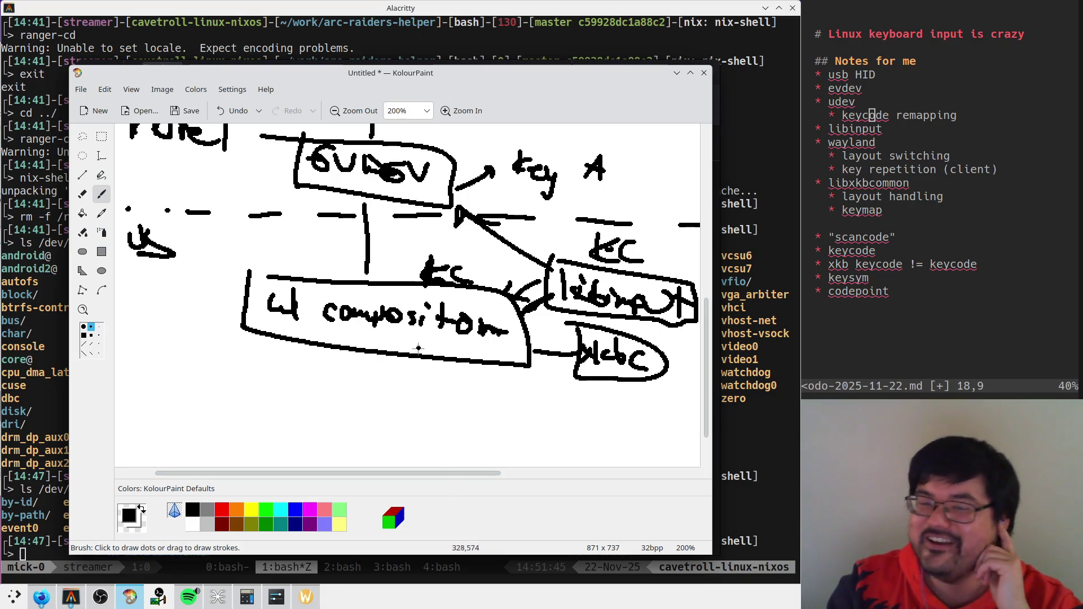
scroll(380, 393, "down", 1)
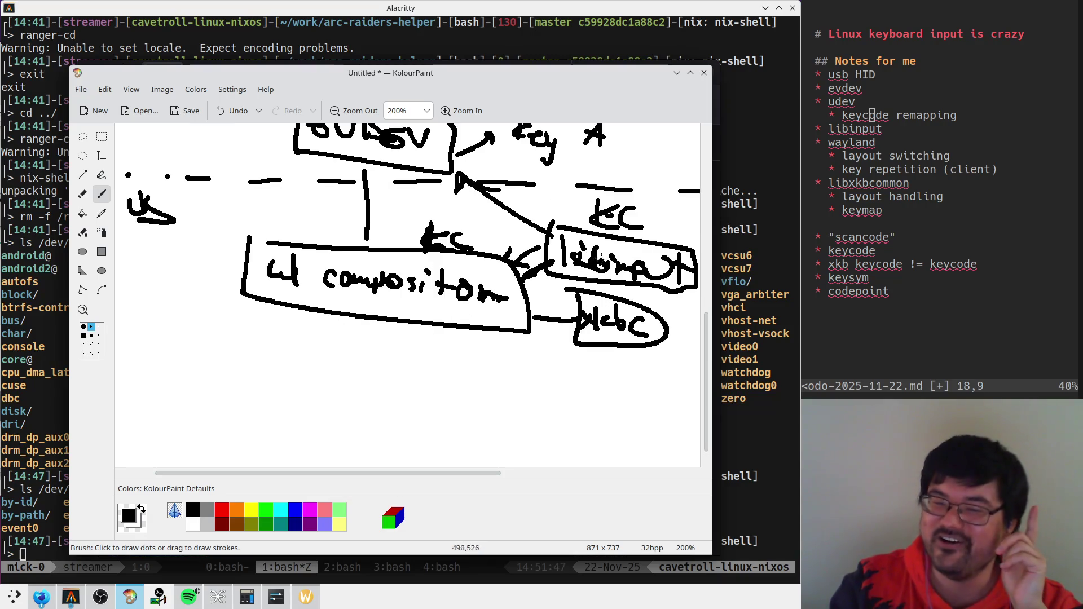
left_click(276, 598)
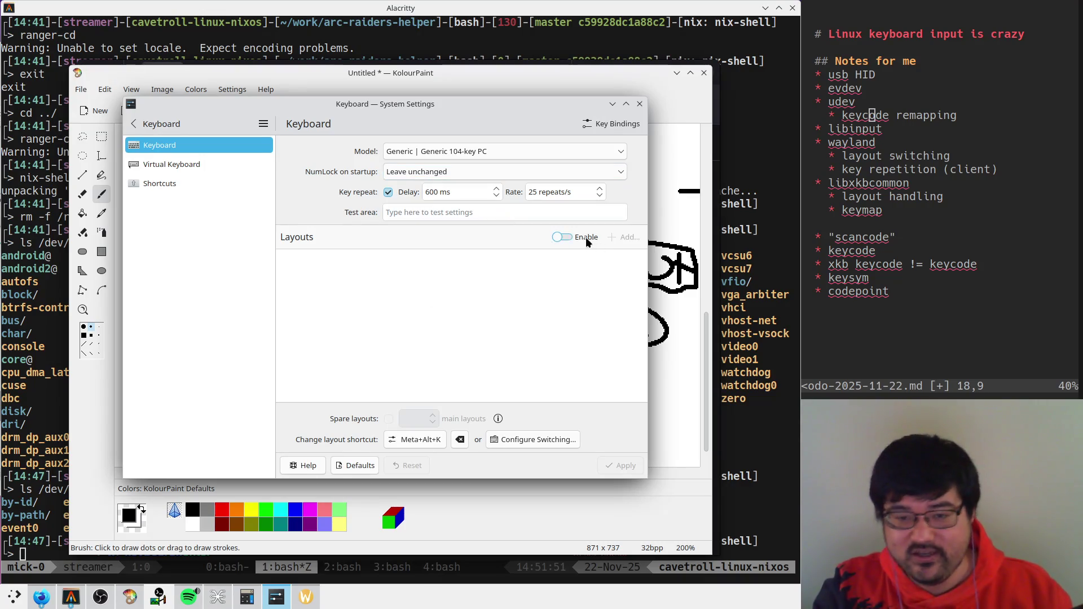
Step: Enable custom keyboard layouts, add the English (US) Dvorak layout, and apply
left_click(562, 238)
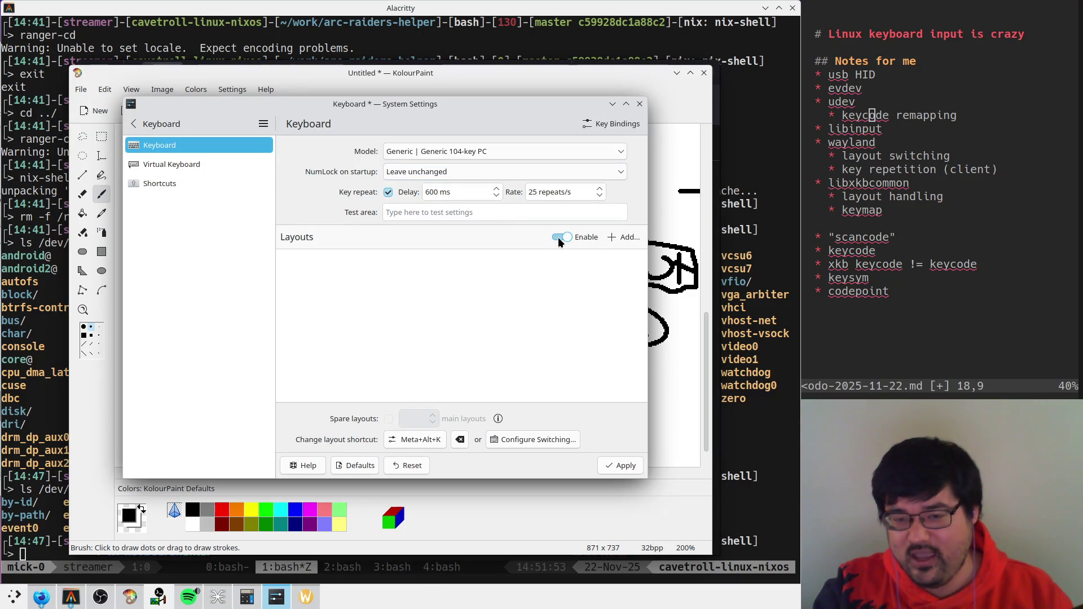
left_click(621, 237)
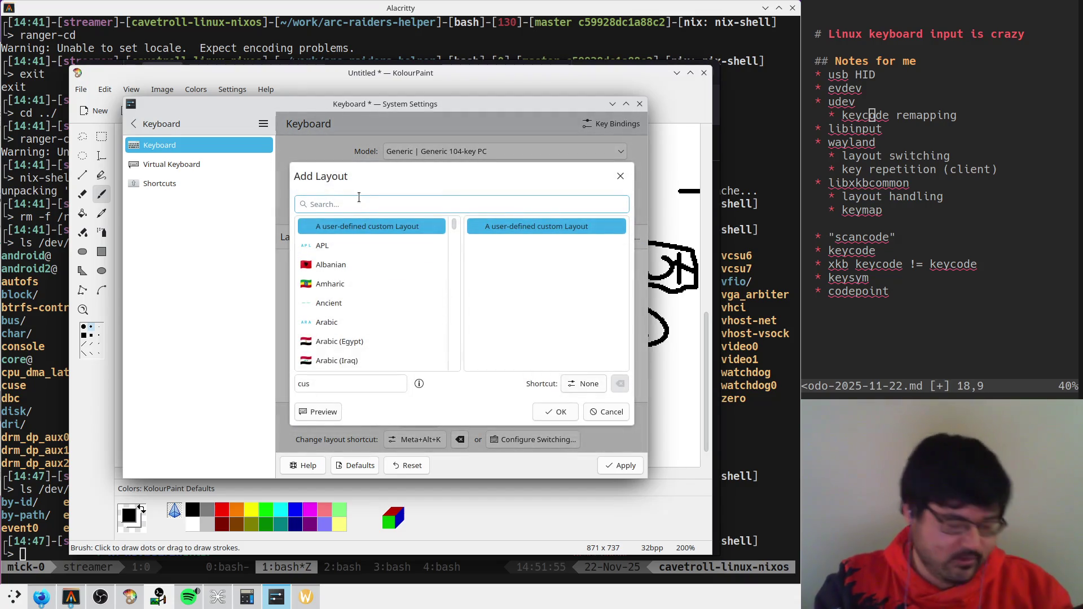
type("dvora")
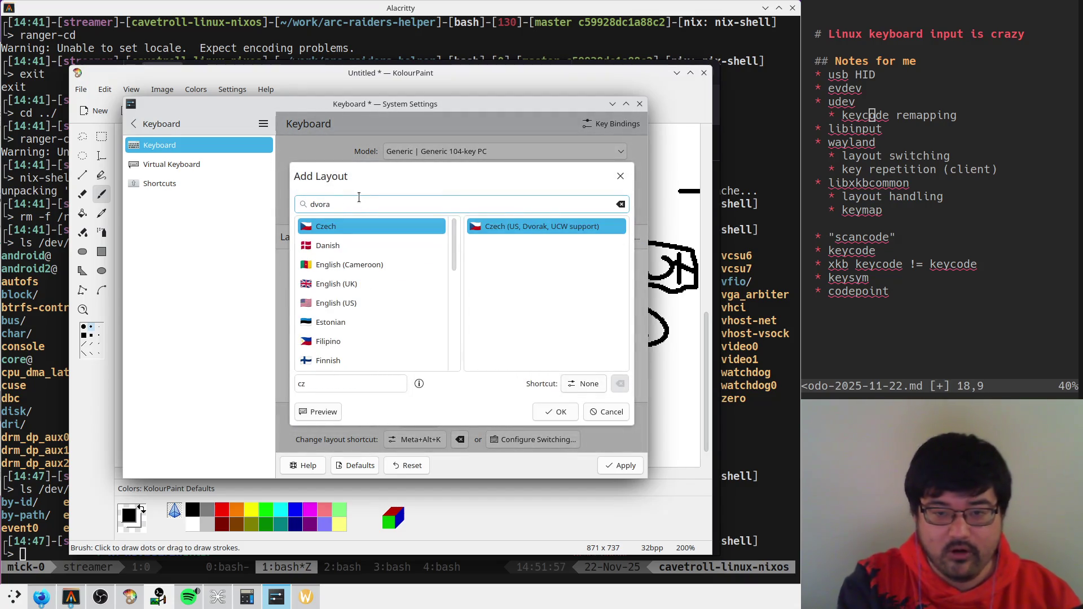
scroll(375, 342, "down", 2)
left_click(357, 333)
scroll(390, 341, "up", 2)
scroll(391, 341, "up", 2)
left_click(367, 306)
left_click(556, 412)
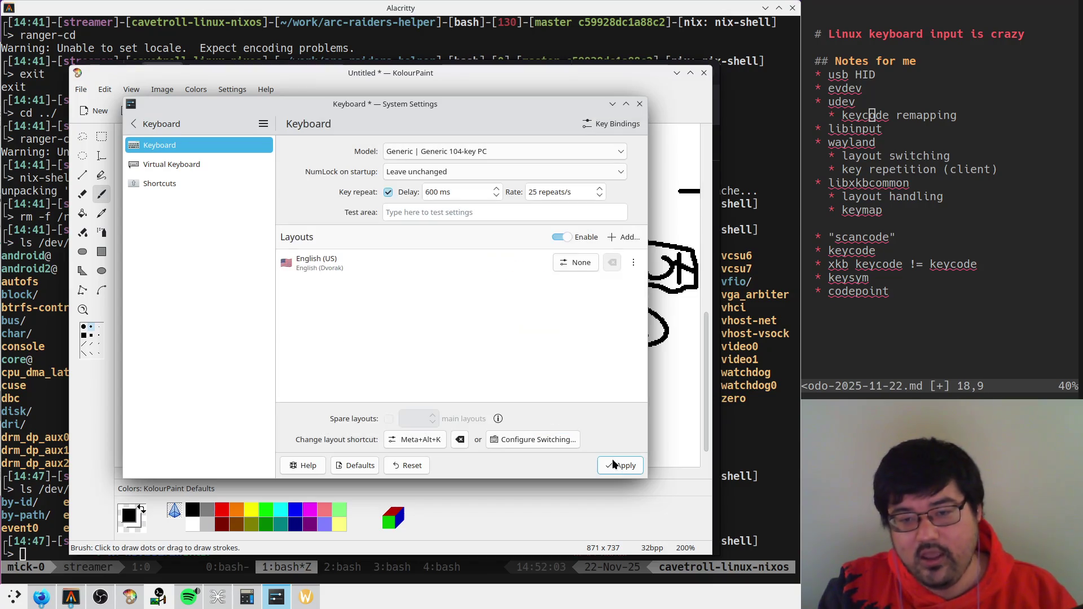
left_click(615, 469)
Step: Test the Dvorak layout by typing 'aoeu' into Firefox's address bar
left_click(34, 595)
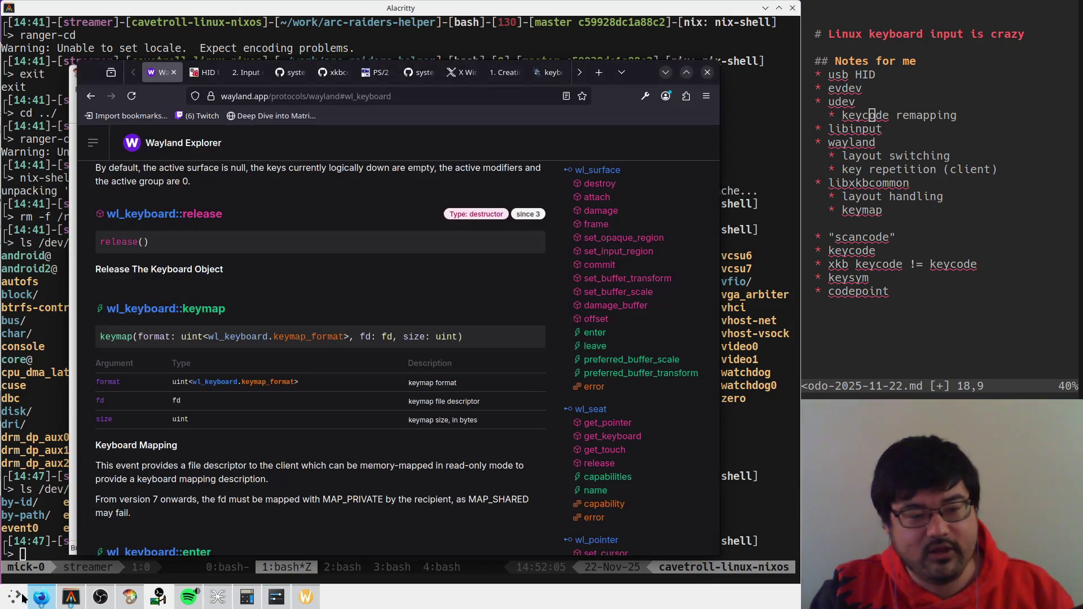
left_click(384, 99)
type("aoeu")
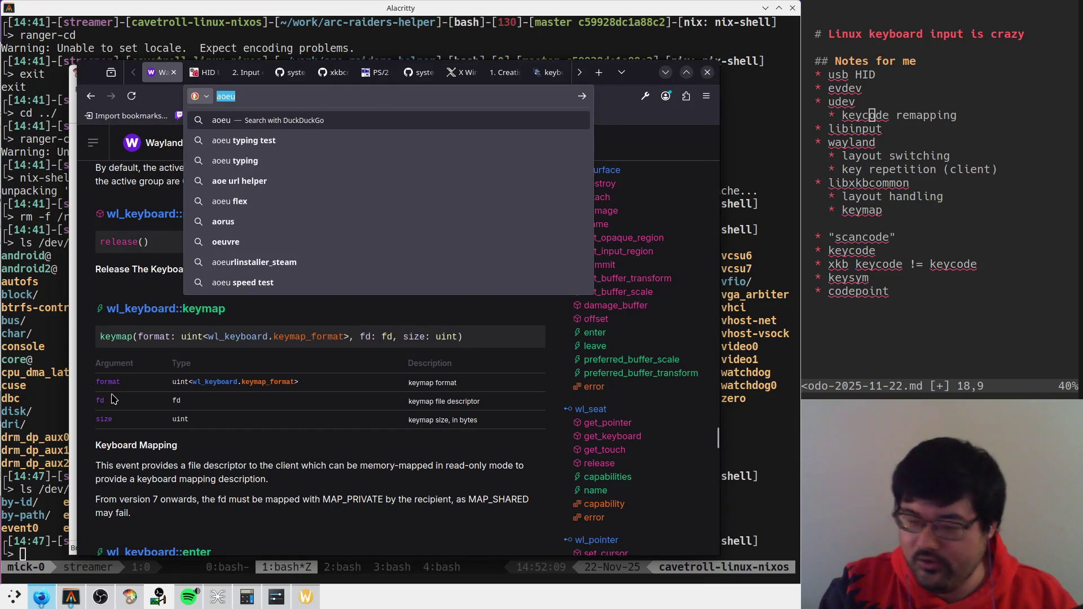
left_click(276, 597)
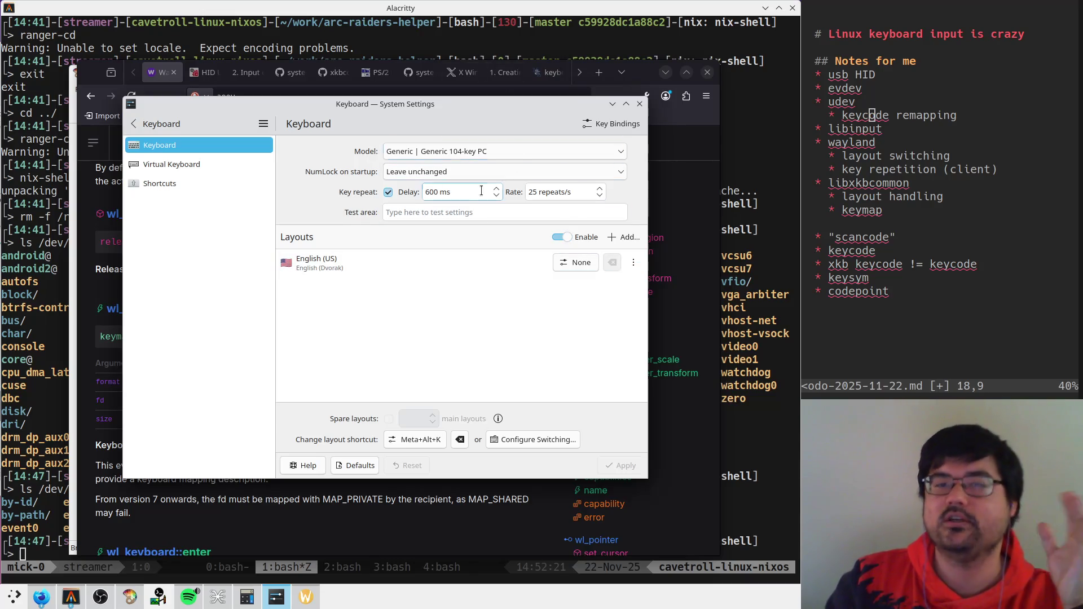
Step: Turn custom keyboard layouts back off, apply, and raise the browser then terminal
left_click(562, 237)
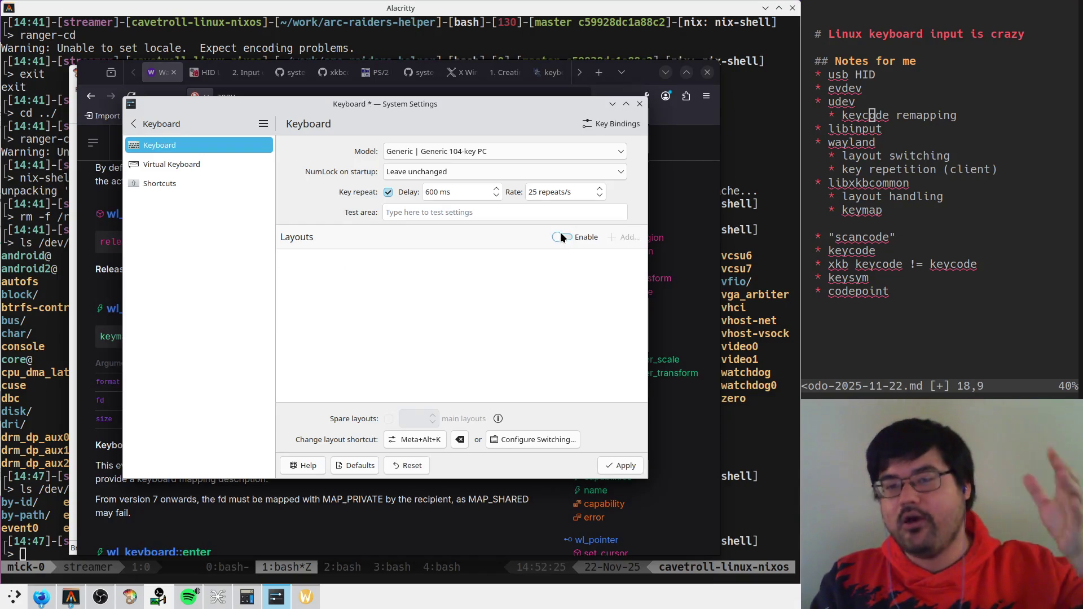
left_click(610, 465)
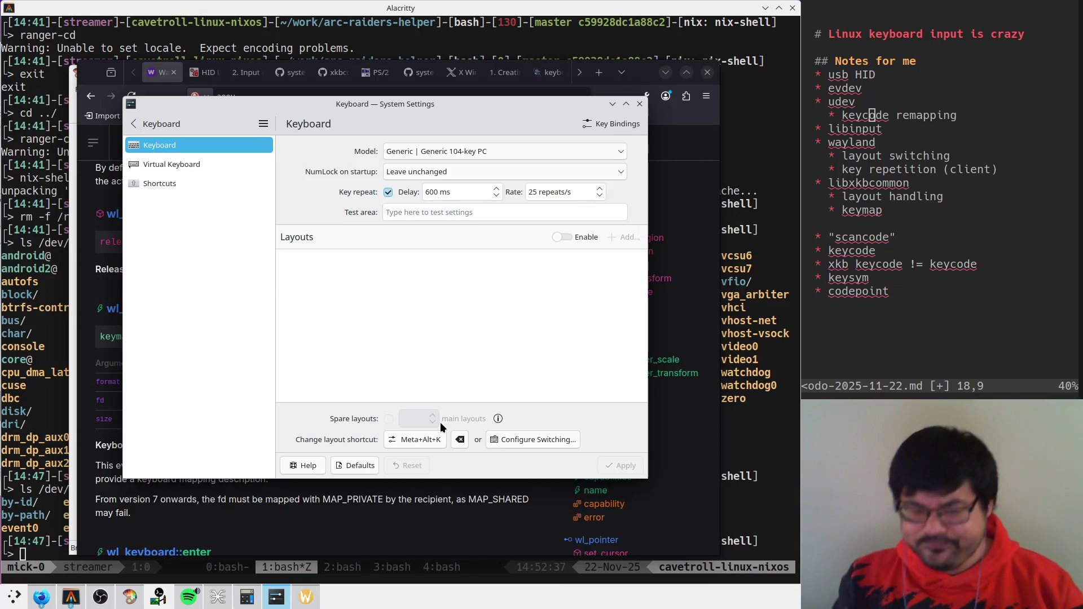
left_click(432, 518)
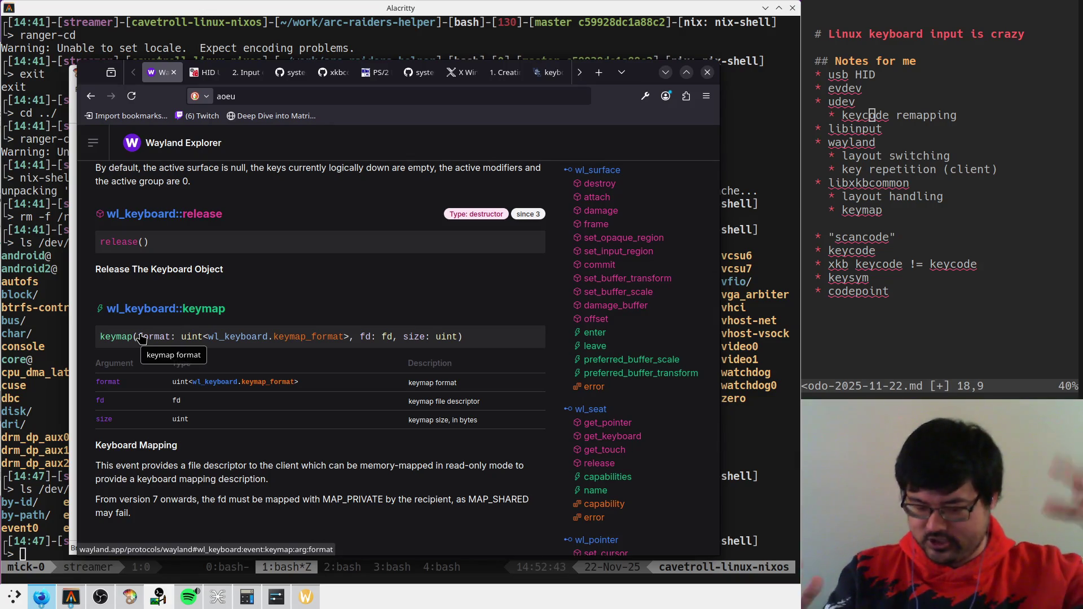
left_click(3, 347)
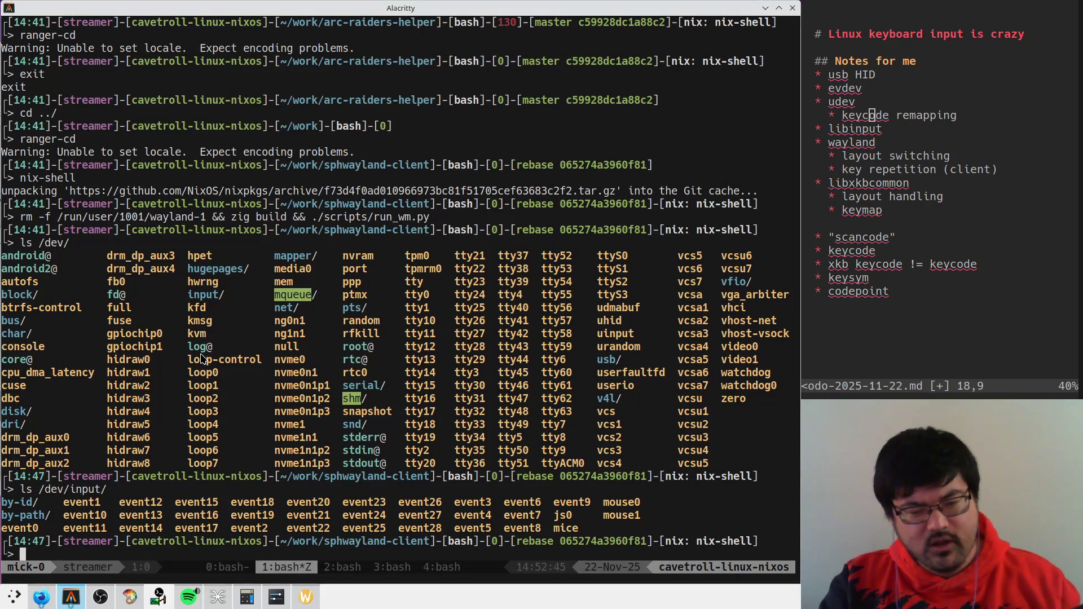
Step: Run ./xkb_test to print the keymap
key("ctrl+r")
type("./")
key("ctrl+c")
type("./")
key("Tab")
key("Tab")
key("Tab")
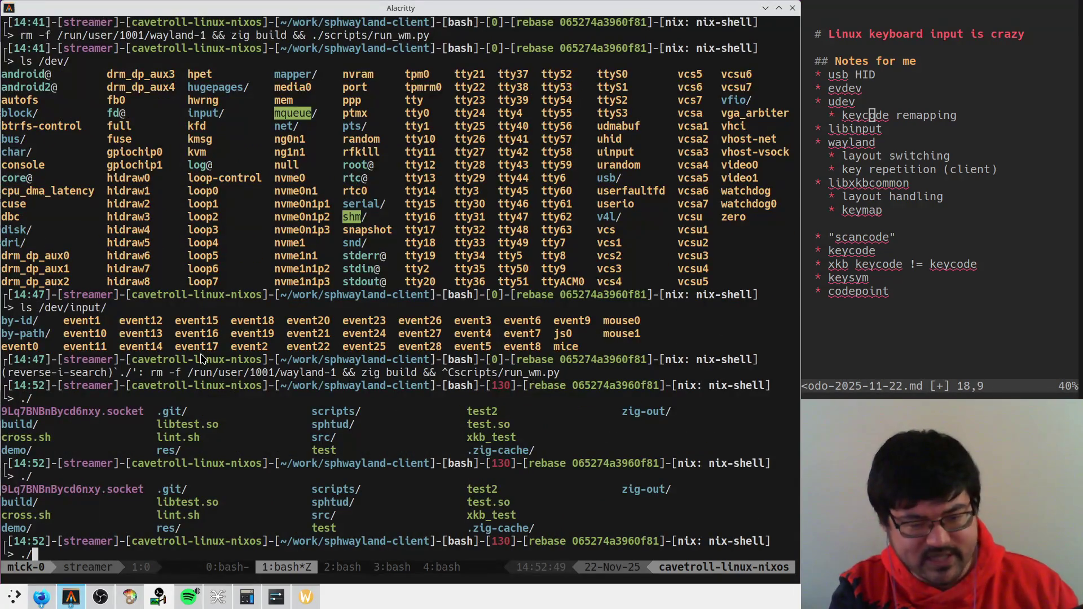
key("Tab")
key("Return")
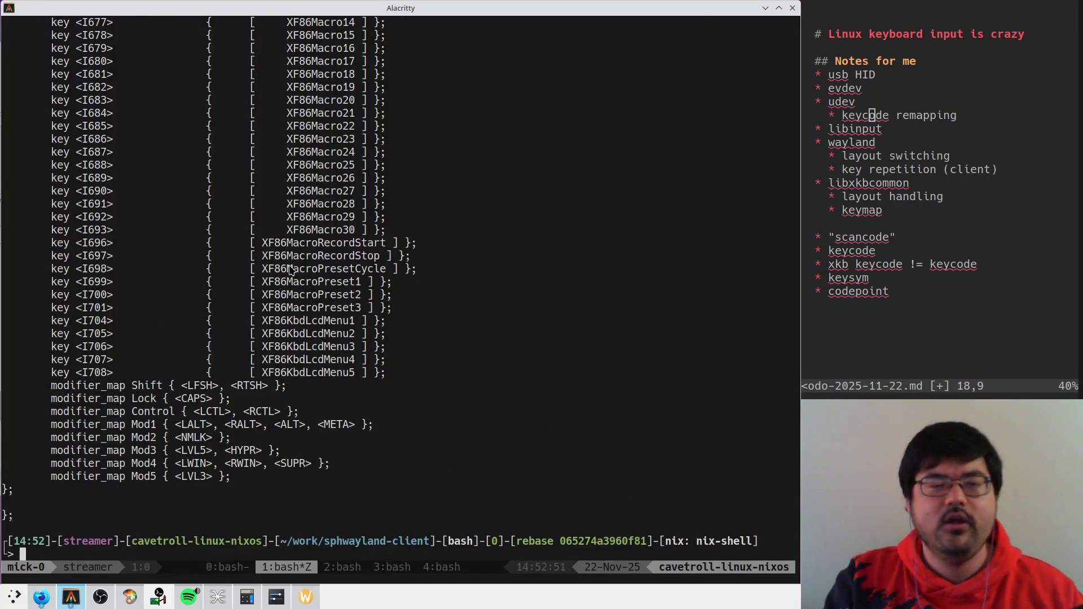
Step: Scroll back through the keymap output, then rerun xkb_test piped into less
scroll(276, 284, "up", 18)
scroll(293, 265, "up", 18)
scroll(316, 243, "up", 17)
scroll(337, 209, "up", 17)
scroll(337, 209, "up", 17)
scroll(337, 209, "up", 17)
key("q")
key("Up")
type("|les")
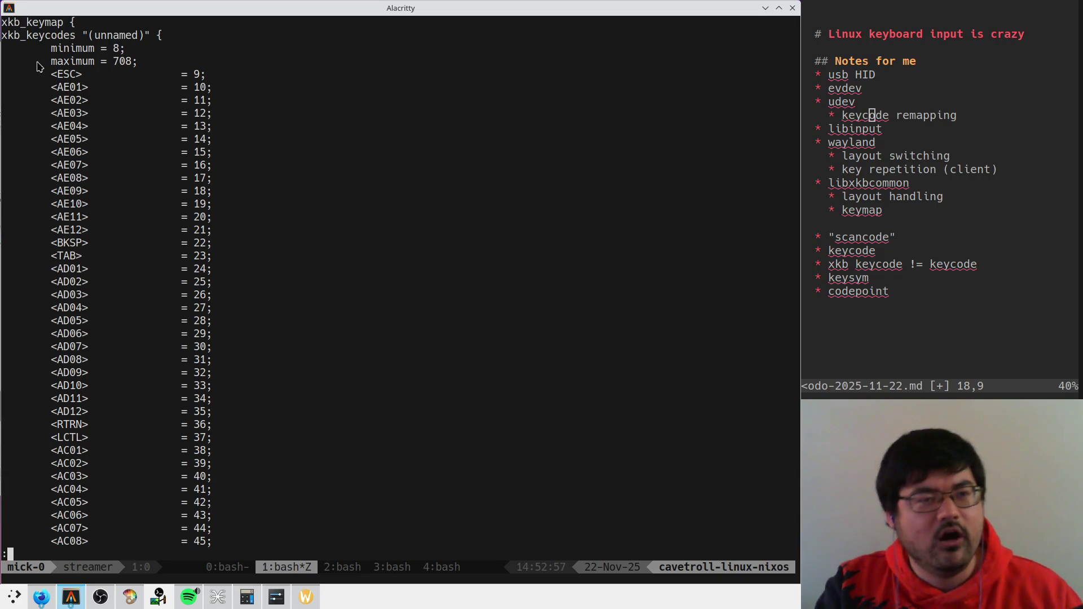
Step: Highlight ESC = 9 and the <AD07> = 30 keycode line, then Alt+Tab away
left_click_drag(193, 74, 198, 90)
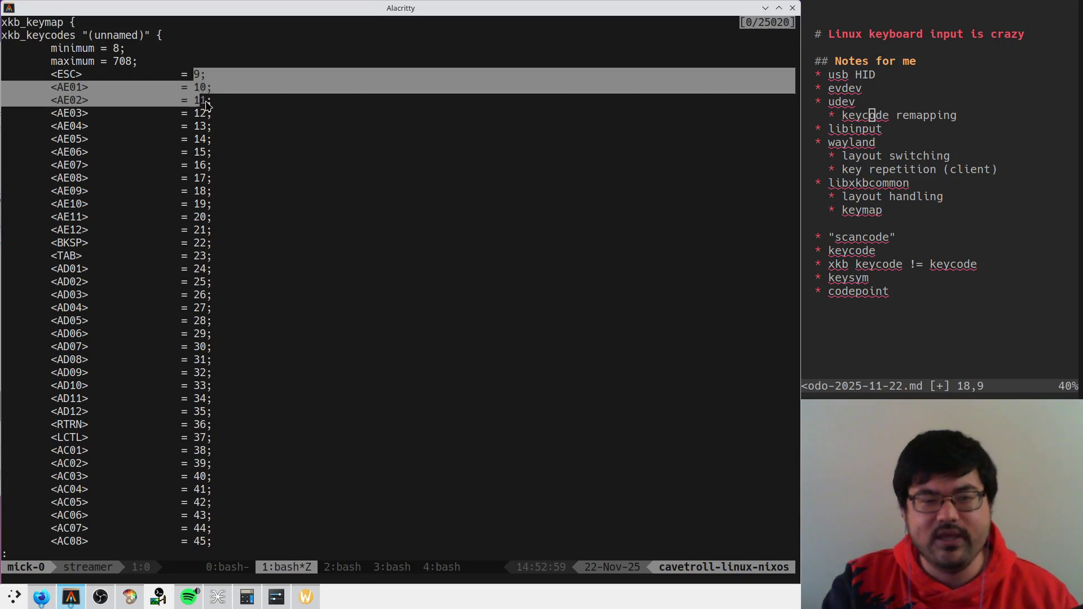
left_click_drag(182, 362, 233, 357)
left_click_drag(170, 347, 235, 351)
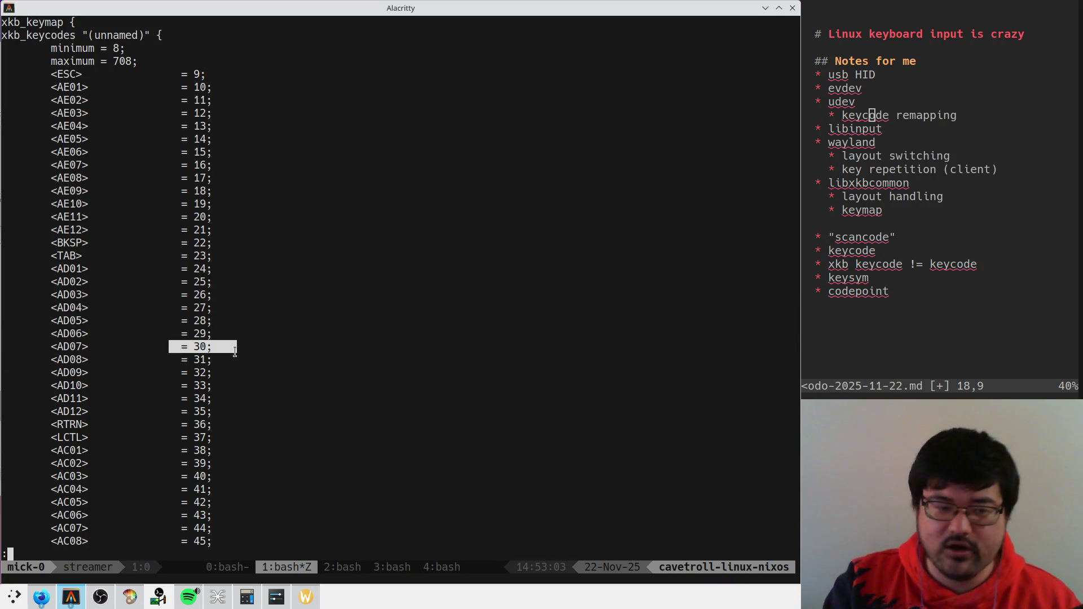
left_click_drag(124, 344, 61, 346)
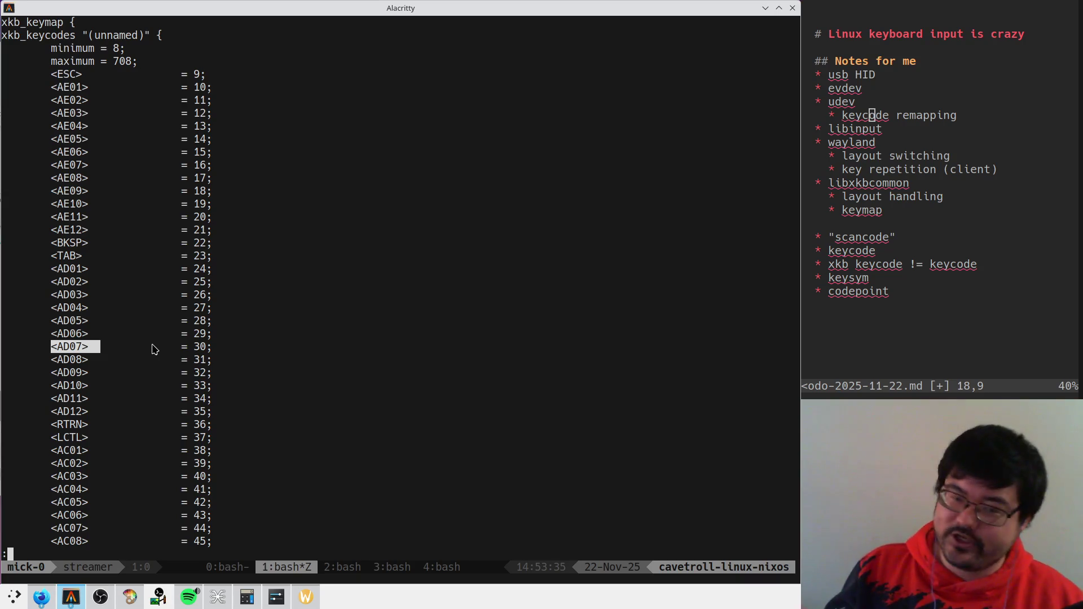
key("alt+Tab")
key("alt+Tab")
key("alt+Tab")
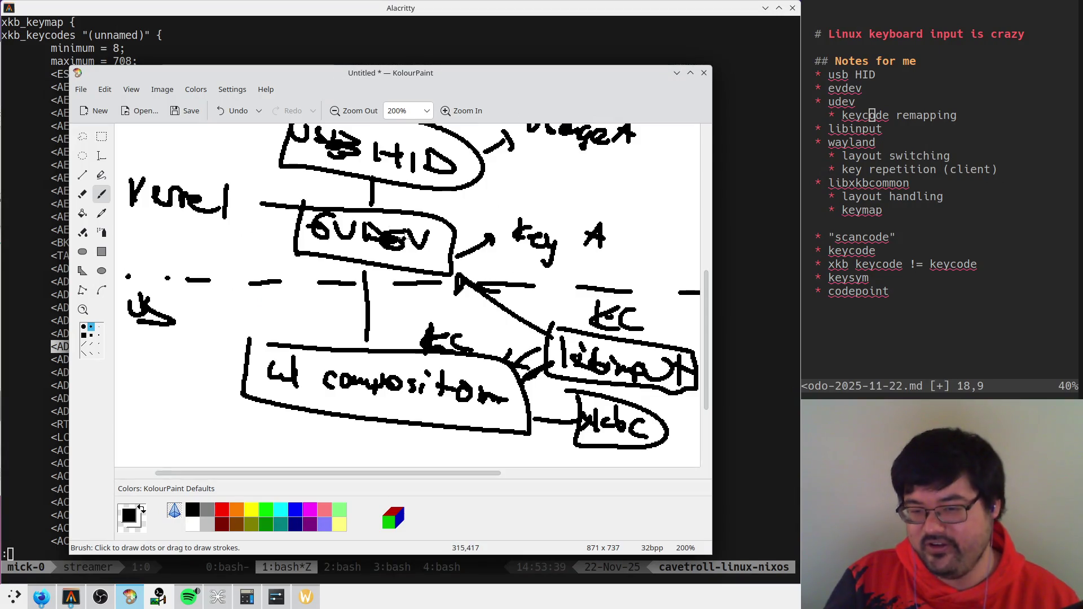
scroll(402, 240, "up", 2)
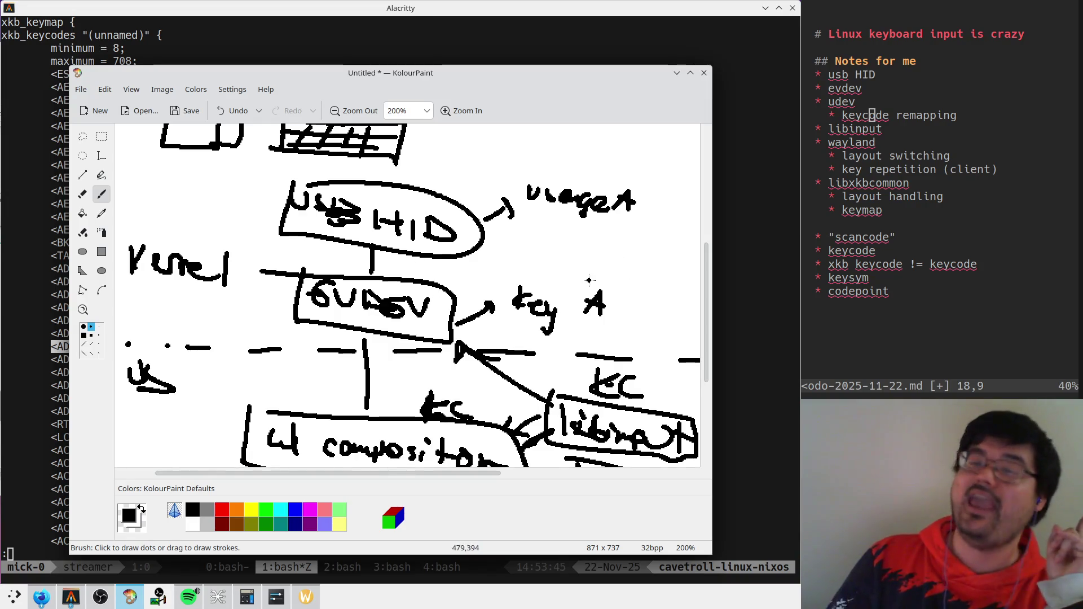
scroll(434, 206, "down", 1)
scroll(433, 207, "down", 1)
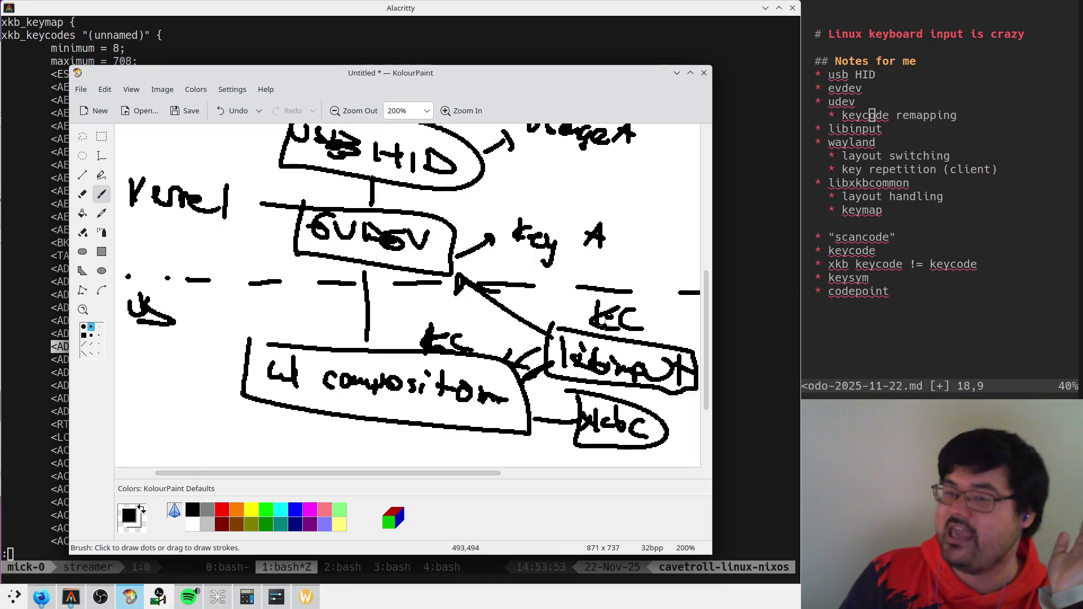
scroll(553, 372, "down", 1)
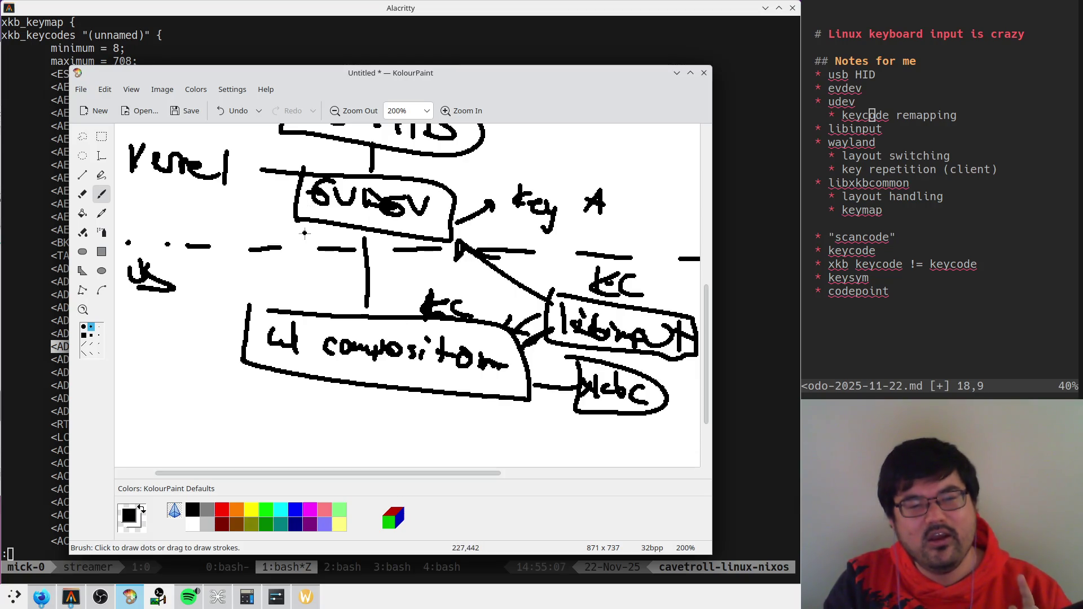
Step: Handwrite 'wl client' below the compositor and box it
scroll(419, 237, "down", 2)
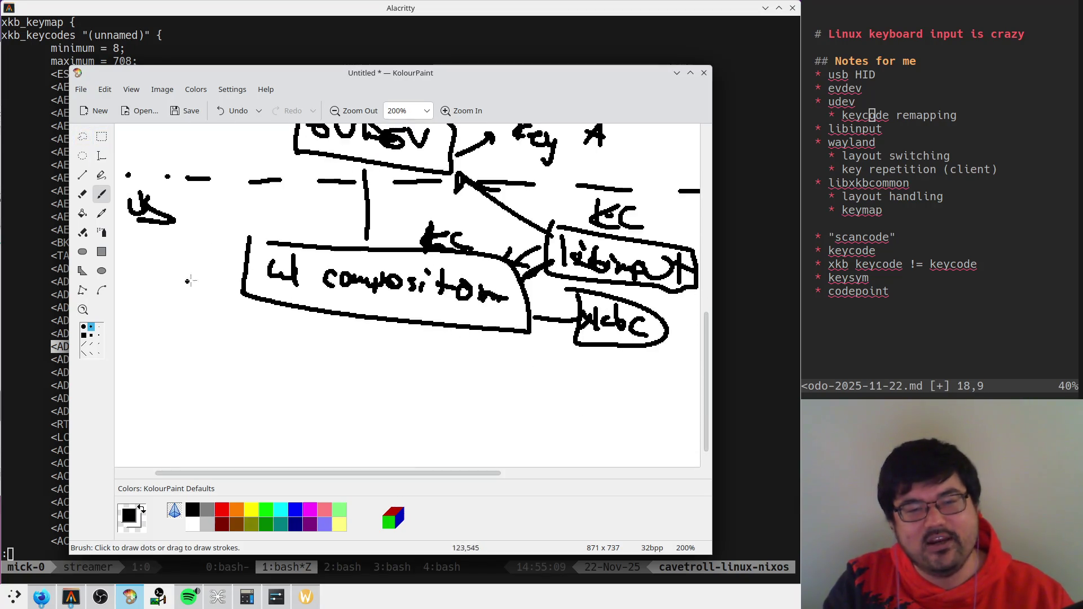
scroll(346, 368, "down", 1)
left_click_drag(359, 301, 362, 360)
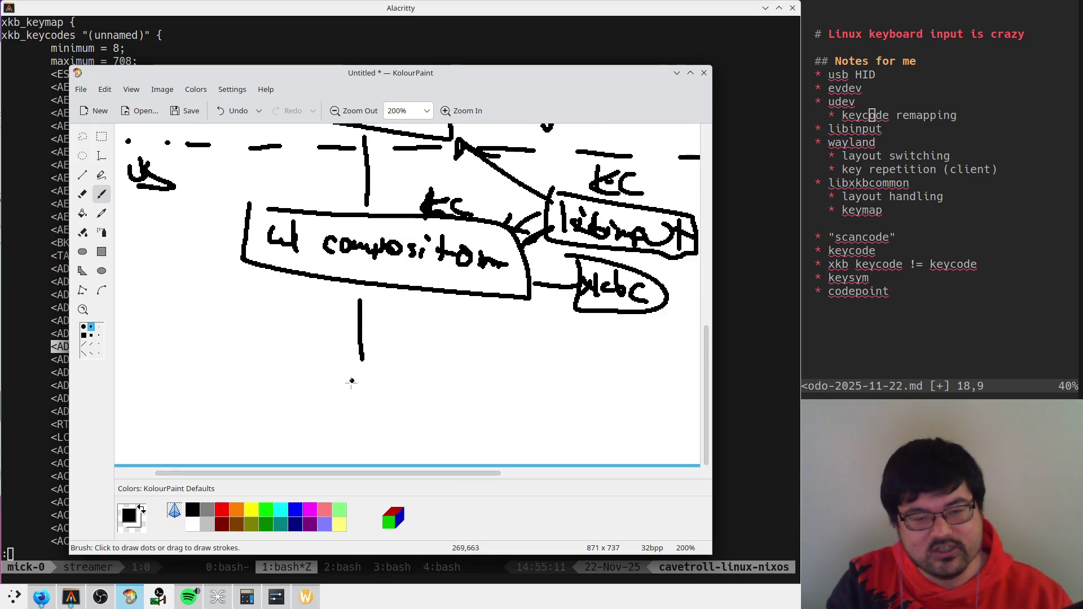
left_click_drag(261, 382, 281, 400)
mouse_move(348, 400)
left_mouse_down()
mouse_move(346, 414)
mouse_move(447, 410)
left_mouse_up()
mouse_move(240, 377)
left_mouse_down()
mouse_move(462, 439)
mouse_move(255, 364)
left_mouse_up()
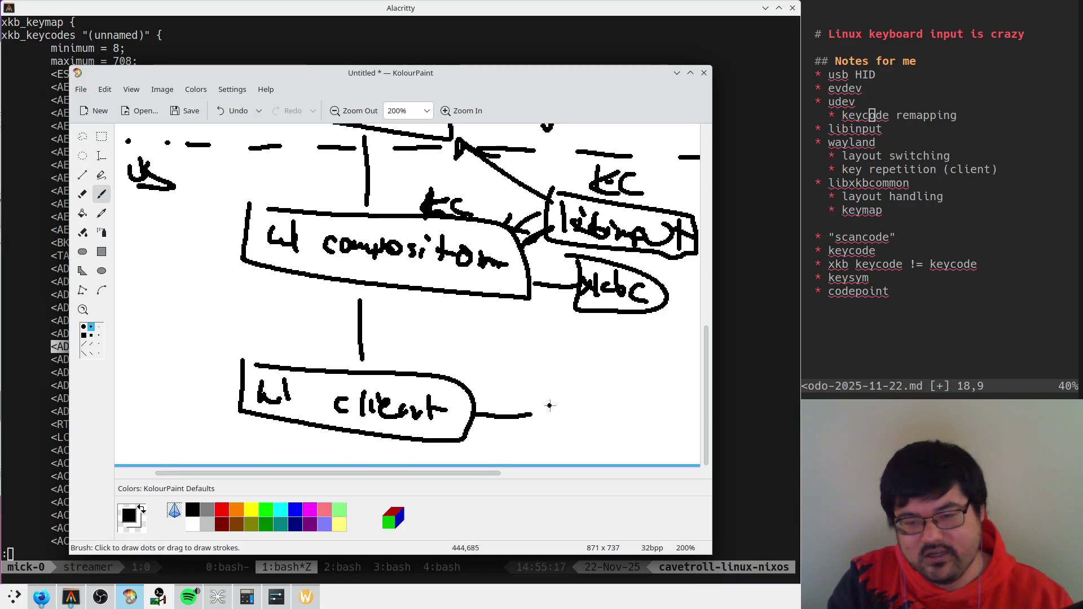
Step: Add an xkbc box beside the client and a down arrow labelled 'map'
mouse_move(554, 410)
left_mouse_down()
mouse_move(571, 401)
mouse_move(592, 422)
mouse_move(536, 383)
left_mouse_up()
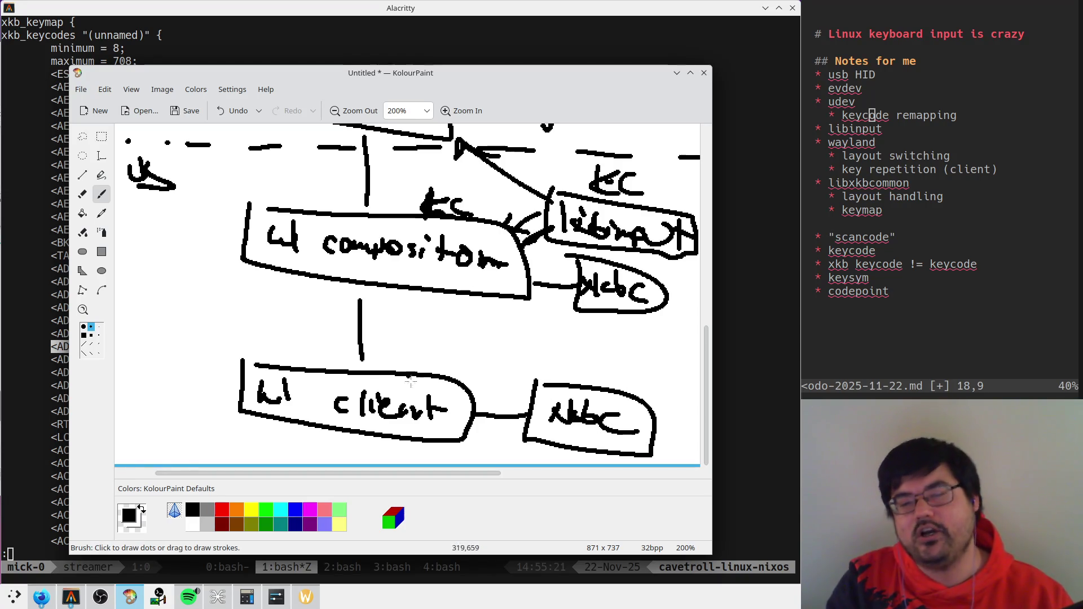
left_click_drag(355, 283, 363, 355)
left_click(336, 294)
mouse_move(391, 294)
left_mouse_down()
mouse_move(392, 339)
mouse_move(400, 327)
mouse_move(452, 331)
left_mouse_up()
key("ctrl+z")
key("ctrl+z")
left_click_drag(450, 315, 452, 333)
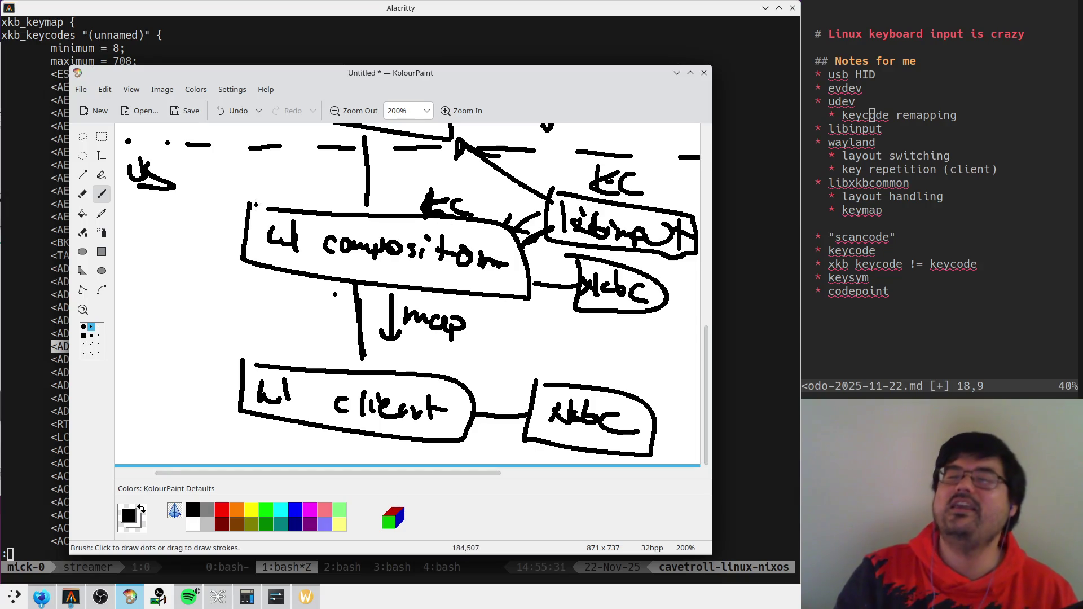
left_click_drag(563, 326, 605, 322)
left_click_drag(616, 377, 633, 398)
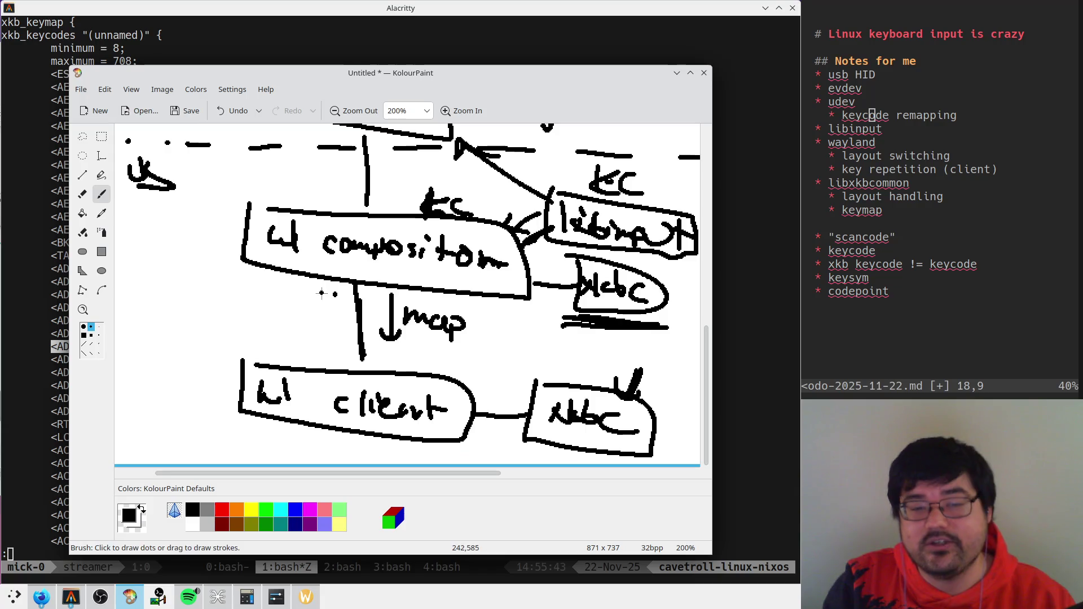
Step: Draw a second down arrow left of the map arrow, labelled 'evdev kc'
left_click_drag(321, 293, 319, 341)
left_click_drag(305, 328, 333, 326)
mouse_move(198, 298)
left_mouse_down()
mouse_move(242, 296)
mouse_move(245, 308)
left_mouse_up()
left_click_drag(255, 306, 270, 312)
left_click_drag(199, 319, 229, 325)
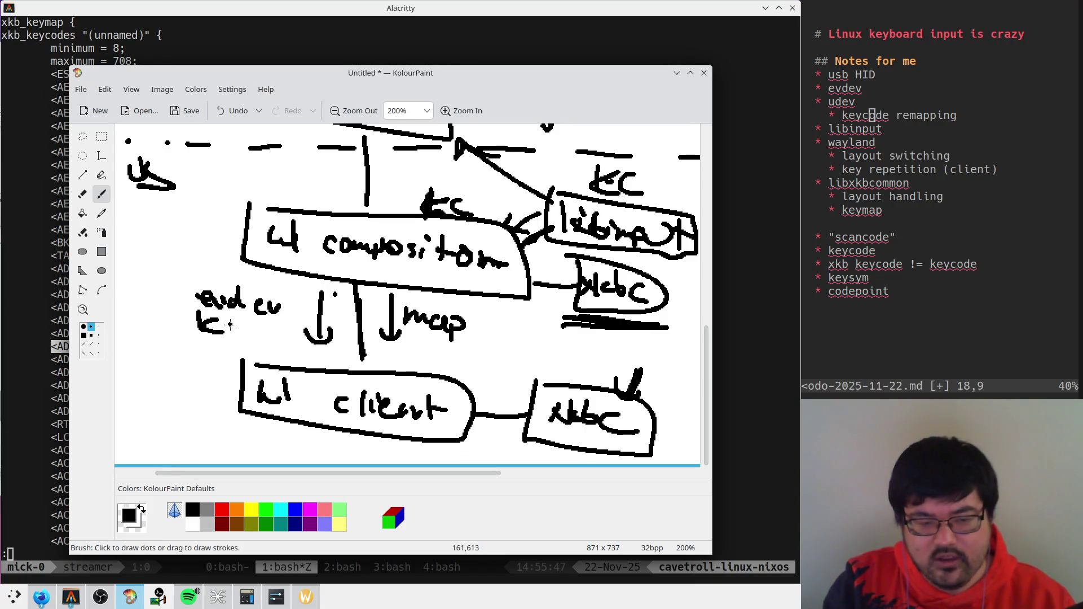
scroll(429, 219, "up", 1)
scroll(285, 308, "down", 1)
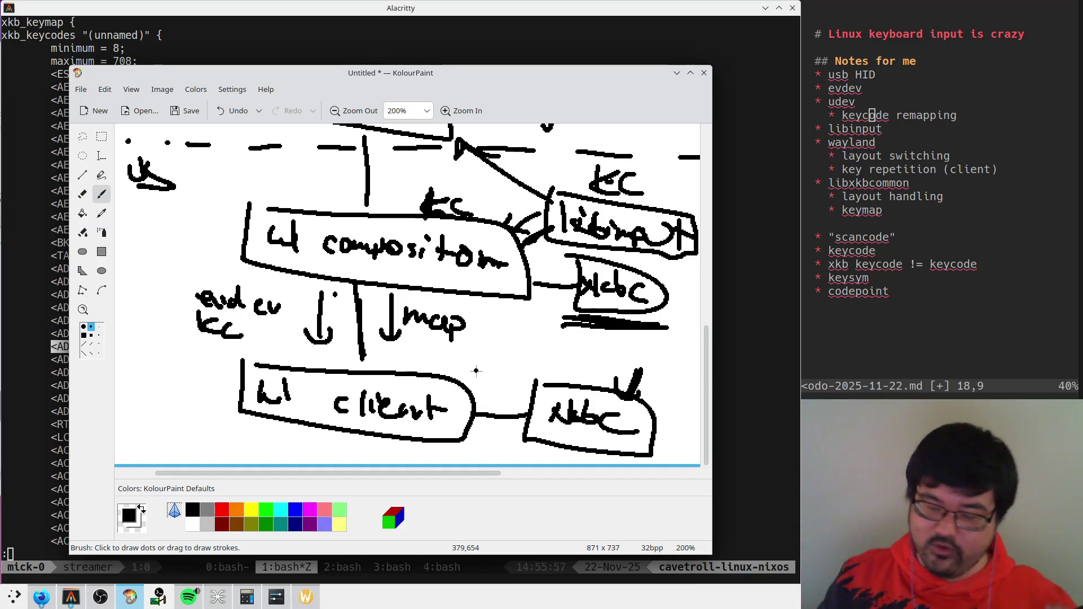
scroll(476, 371, "down", 2)
scroll(476, 371, "up", 2)
scroll(276, 373, "up", 3)
scroll(338, 383, "down", 2)
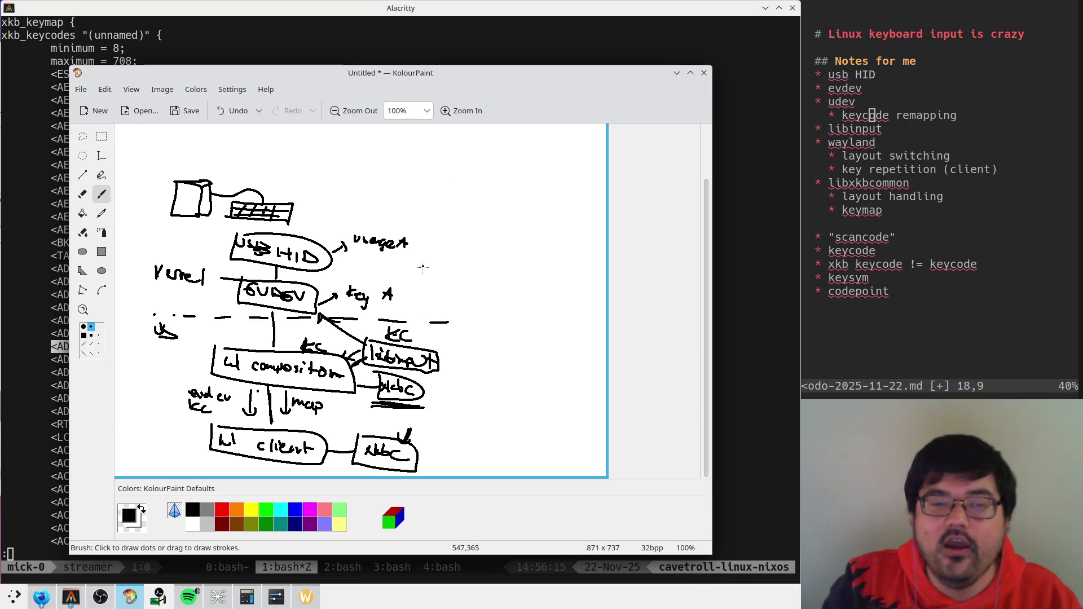
Step: Zoom to 200% and sketch a curly brace beside key A, then undo it
key("ctrl+plus")
scroll(434, 286, "down", 3)
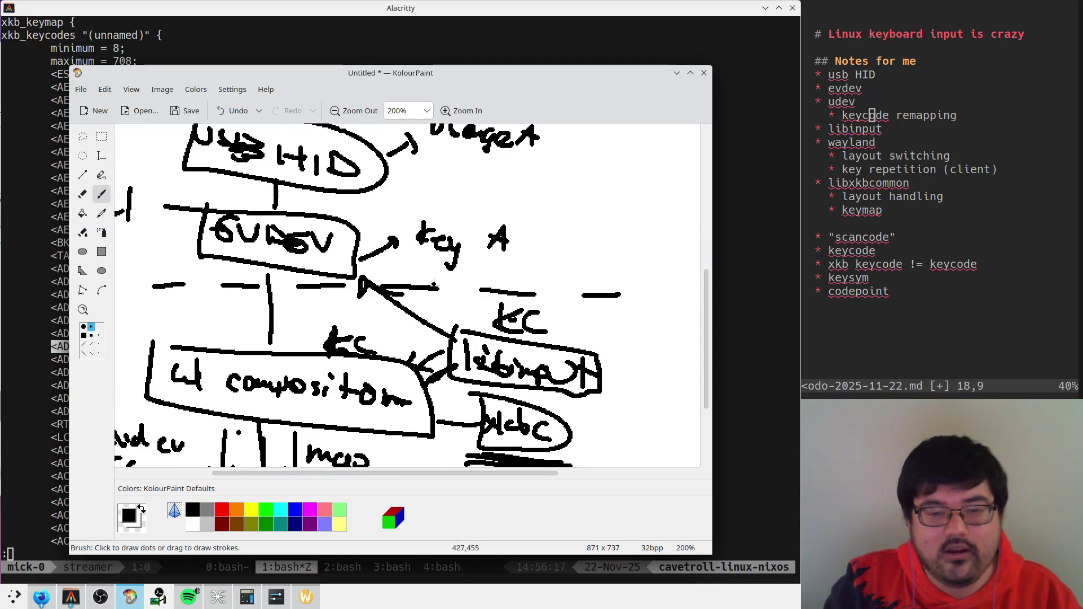
left_click_drag(553, 216, 535, 299)
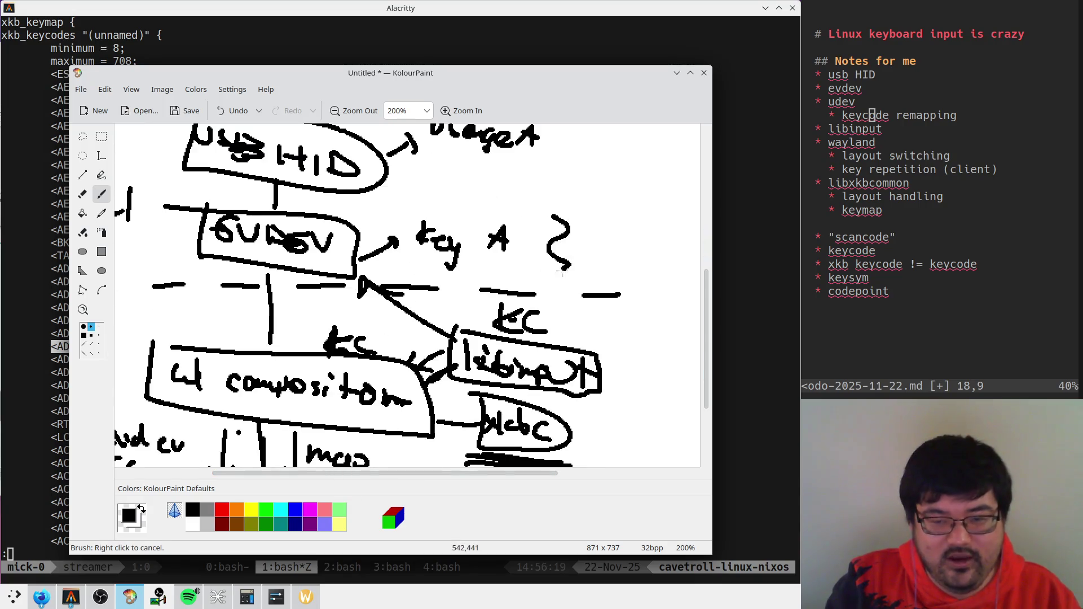
key("ctrl+z")
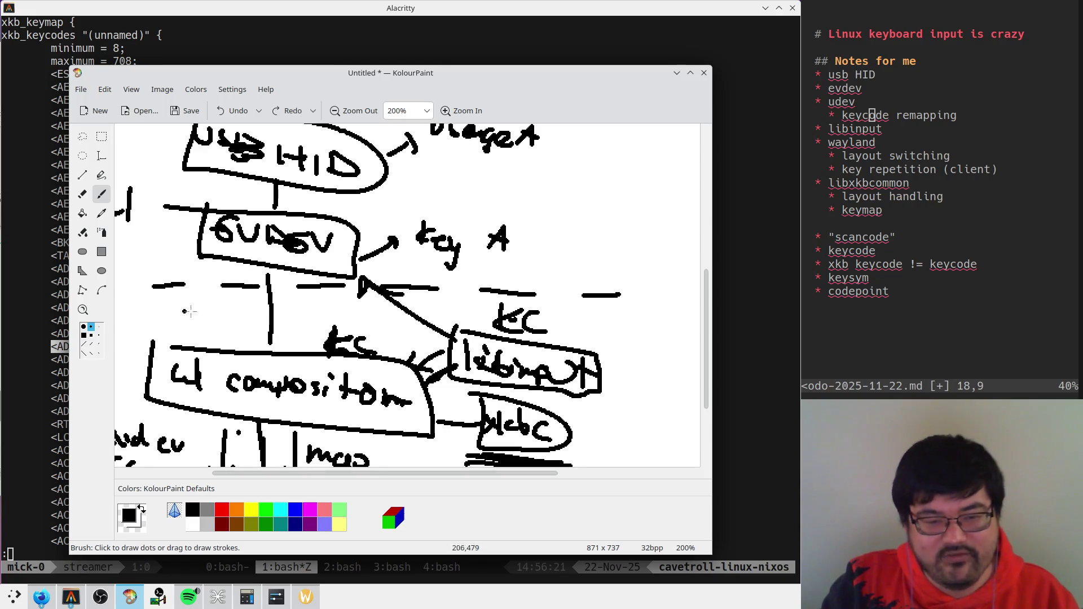
Step: Zoom out and move the lower part of the diagram down with a rectangular selection
scroll(367, 305, "down", 3)
key("ctrl+minus")
key("s")
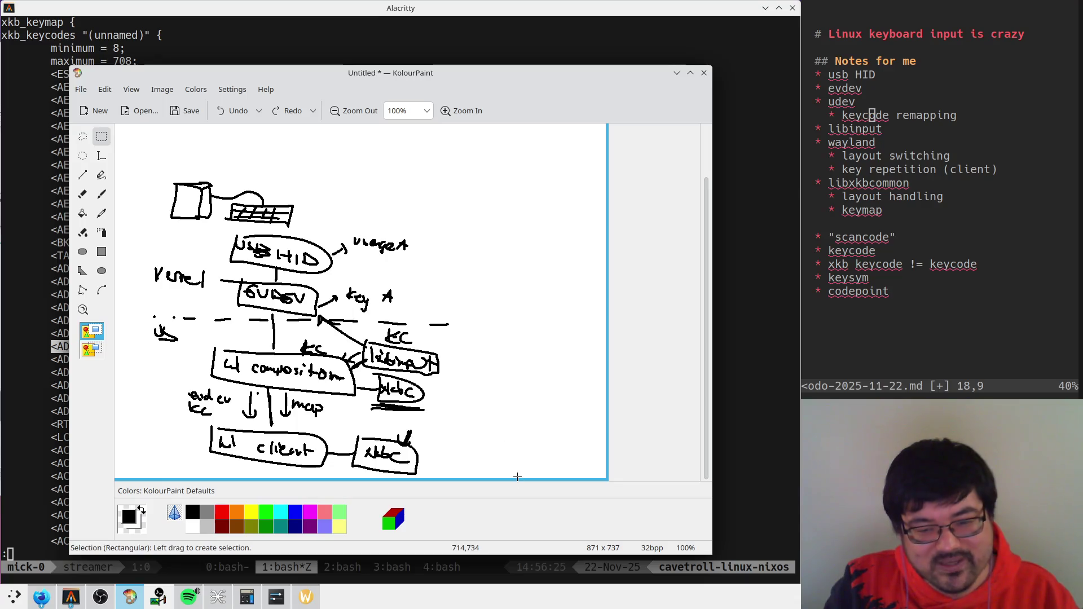
left_click_drag(519, 476, 519, 571)
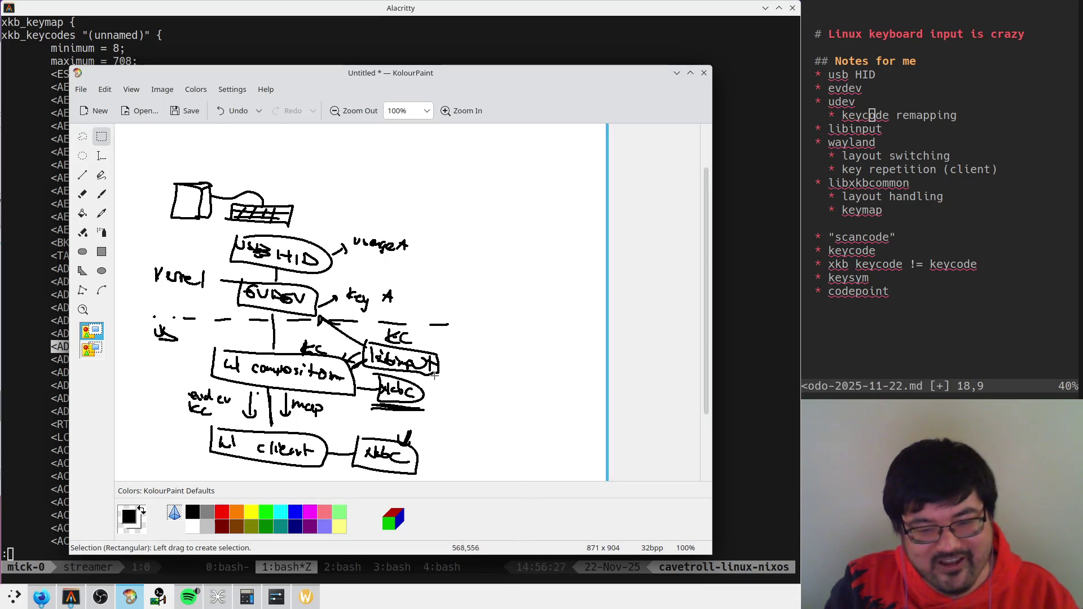
left_click_drag(130, 225, 474, 391)
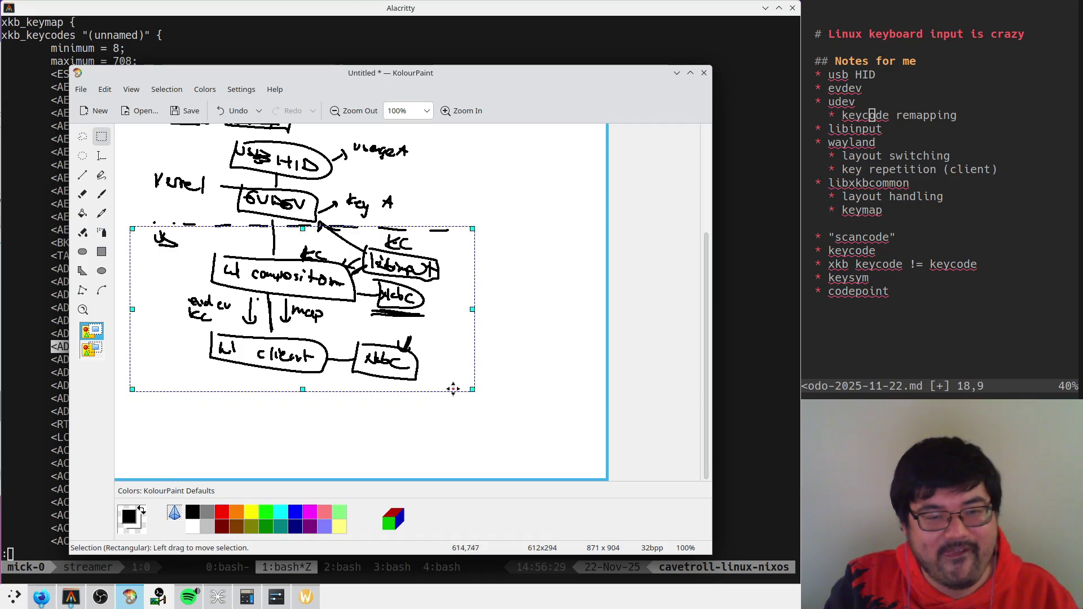
left_click_drag(299, 316, 299, 367)
Step: Handwrite 'Systemd → udev' at 200% zoom in the empty band
left_click(102, 193)
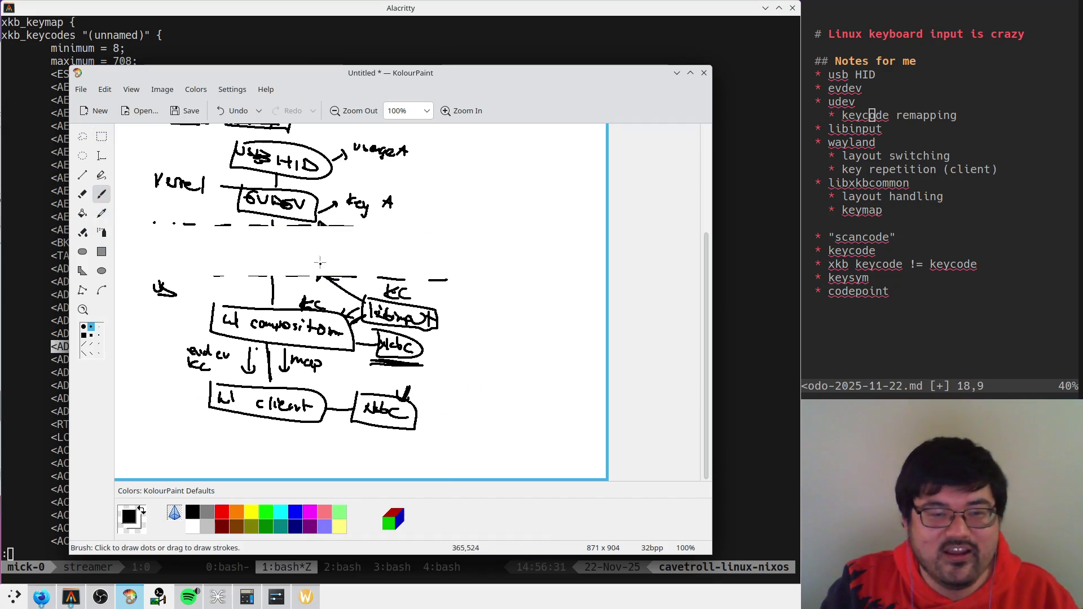
key("ctrl+plus")
mouse_move(375, 290)
left_mouse_down()
mouse_move(364, 313)
mouse_move(485, 313)
left_mouse_up()
scroll(383, 305, "right", 2)
left_click_drag(494, 305, 533, 305)
mouse_move(548, 299)
left_mouse_down()
mouse_move(641, 305)
mouse_move(629, 307)
left_mouse_up()
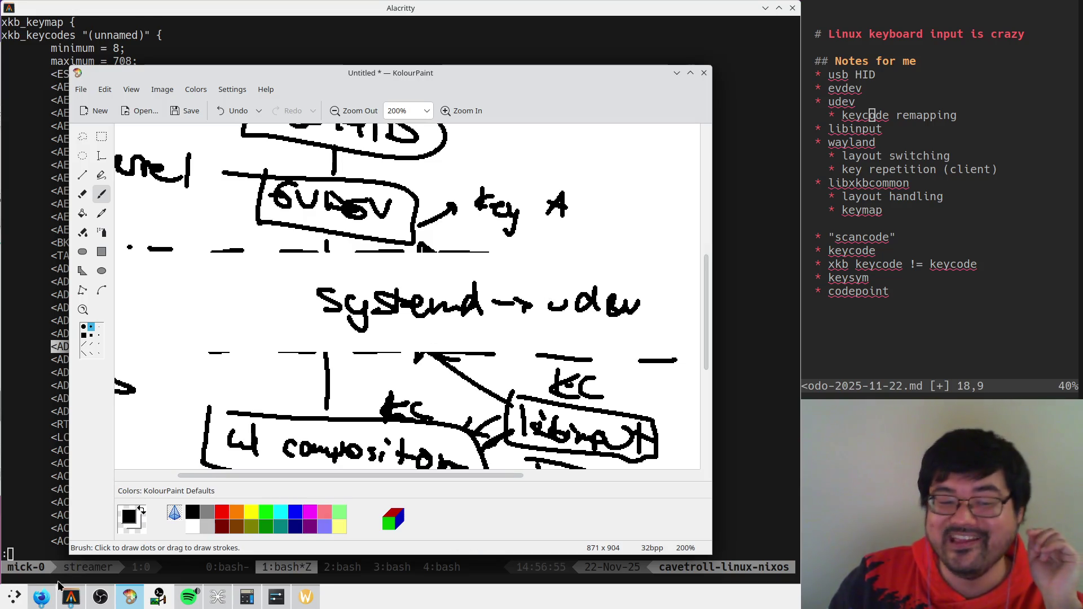
left_click(41, 597)
left_click(291, 72)
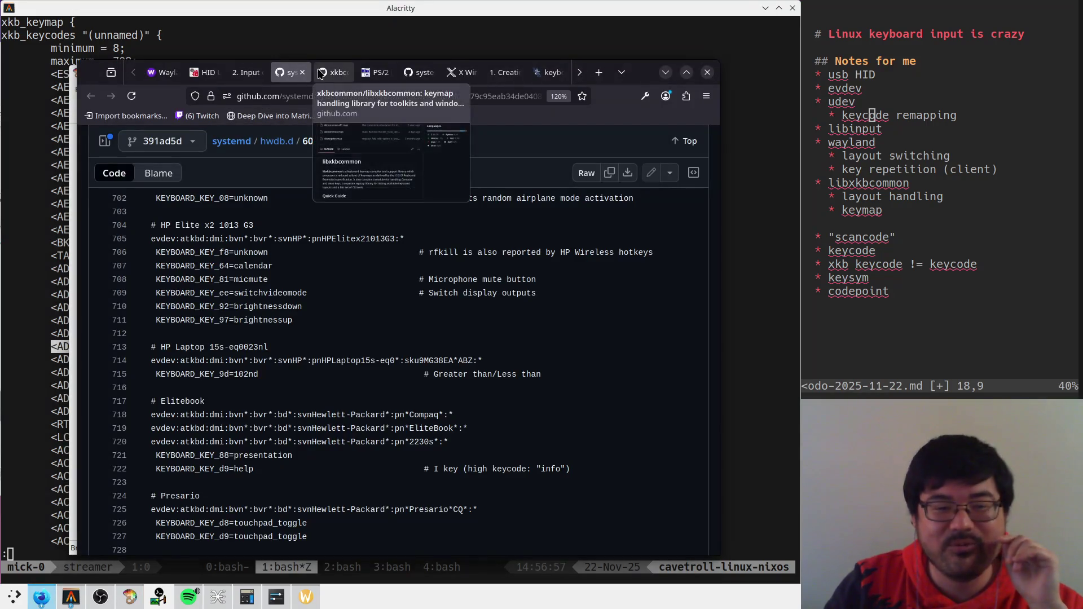
scroll(371, 330, "up", 20)
scroll(372, 329, "up", 20)
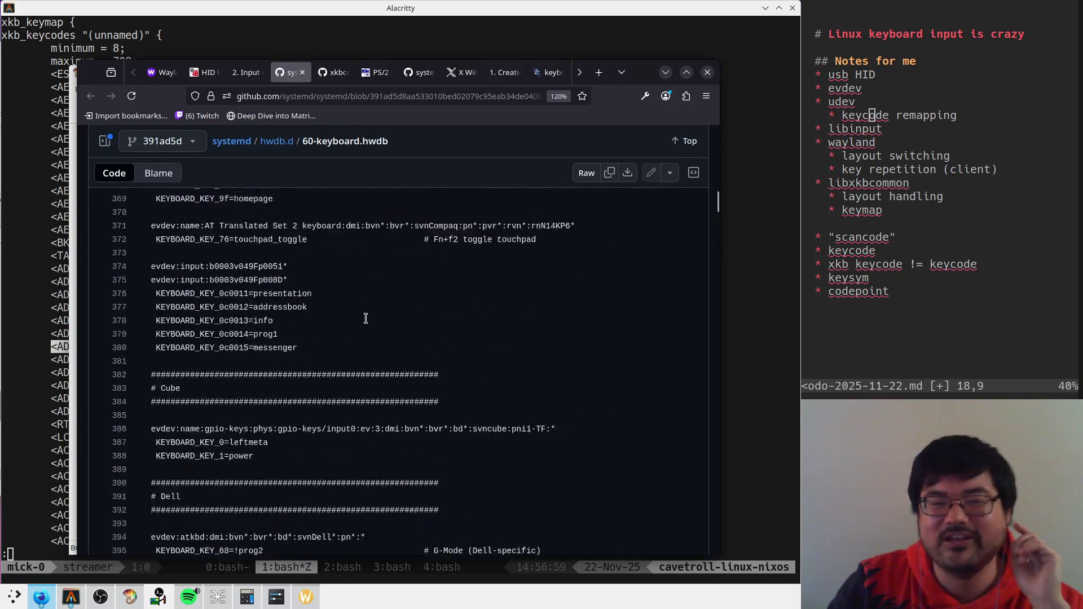
scroll(373, 330, "up", 20)
scroll(374, 329, "up", 20)
scroll(375, 329, "up", 20)
scroll(381, 327, "up", 8)
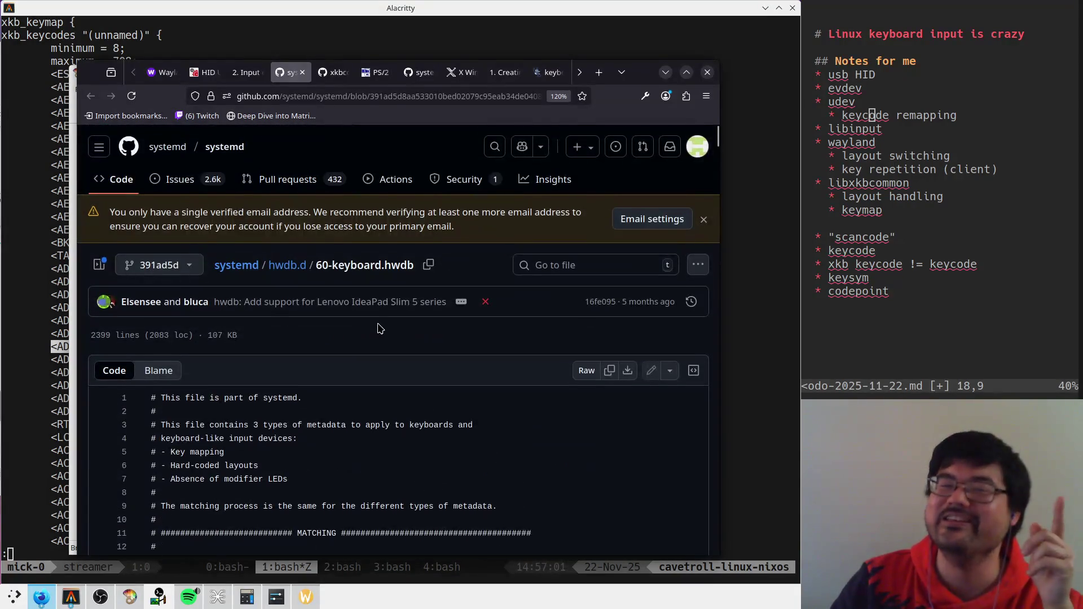
scroll(392, 323, "down", 10)
scroll(381, 322, "down", 15)
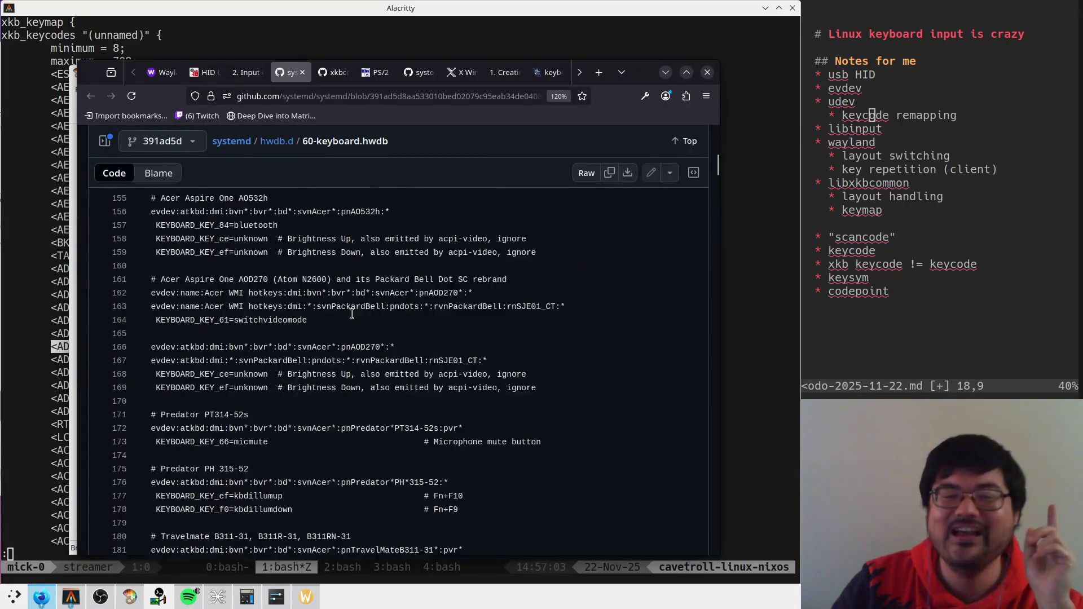
scroll(370, 322, "down", 15)
scroll(355, 322, "down", 15)
scroll(356, 322, "down", 7)
scroll(359, 321, "down", 1)
scroll(362, 320, "down", 8)
scroll(364, 320, "up", 2)
scroll(364, 320, "up", 5)
scroll(364, 320, "down", 7)
scroll(364, 320, "up", 3)
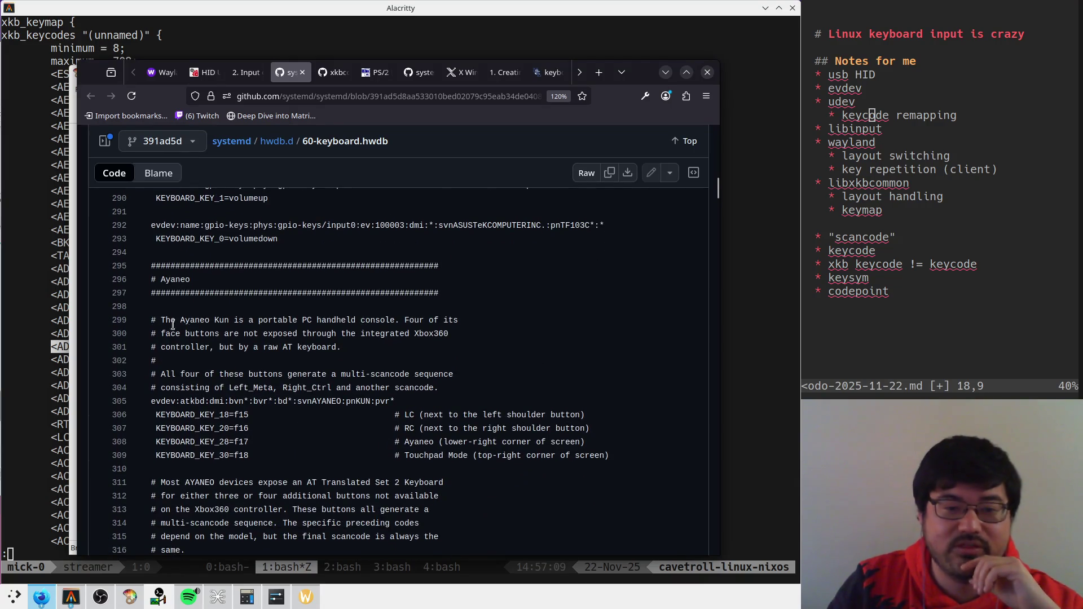
scroll(232, 343, "down", 7)
scroll(310, 366, "down", 5)
scroll(301, 374, "down", 8)
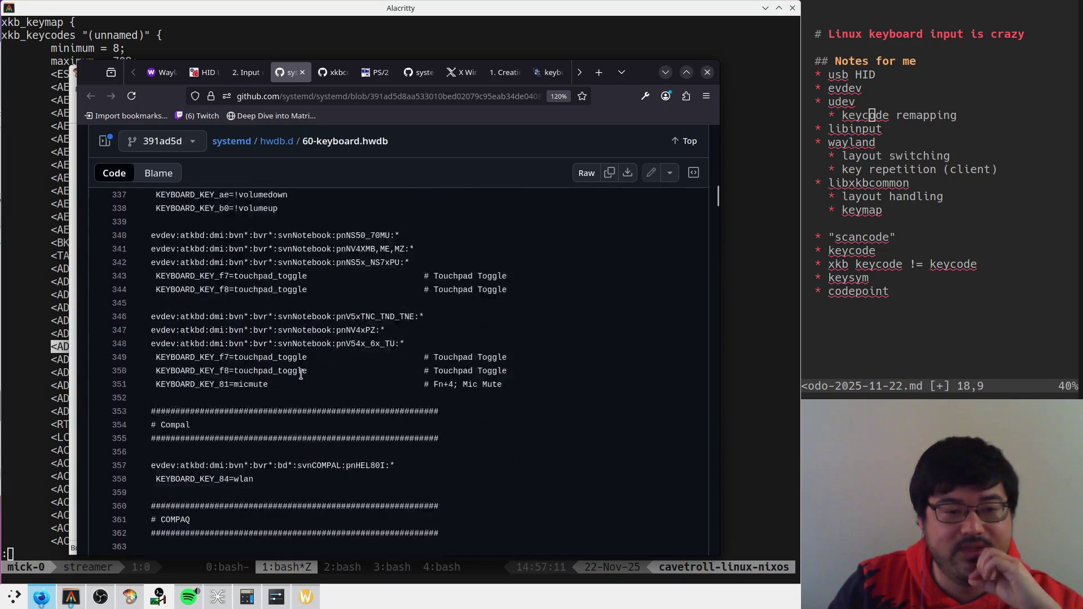
scroll(301, 375, "up", 6)
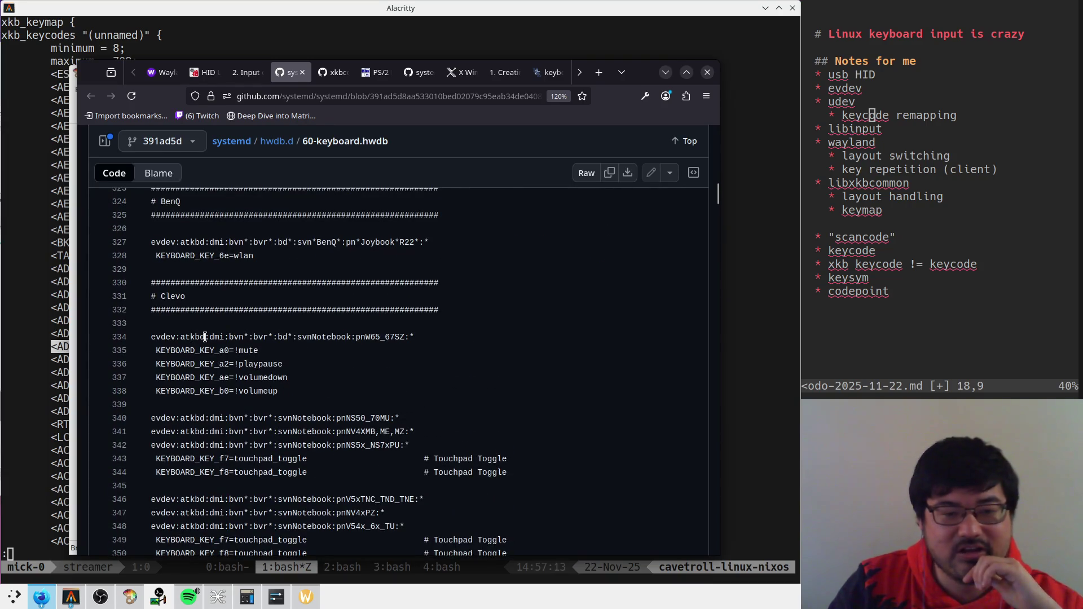
left_click(390, 337)
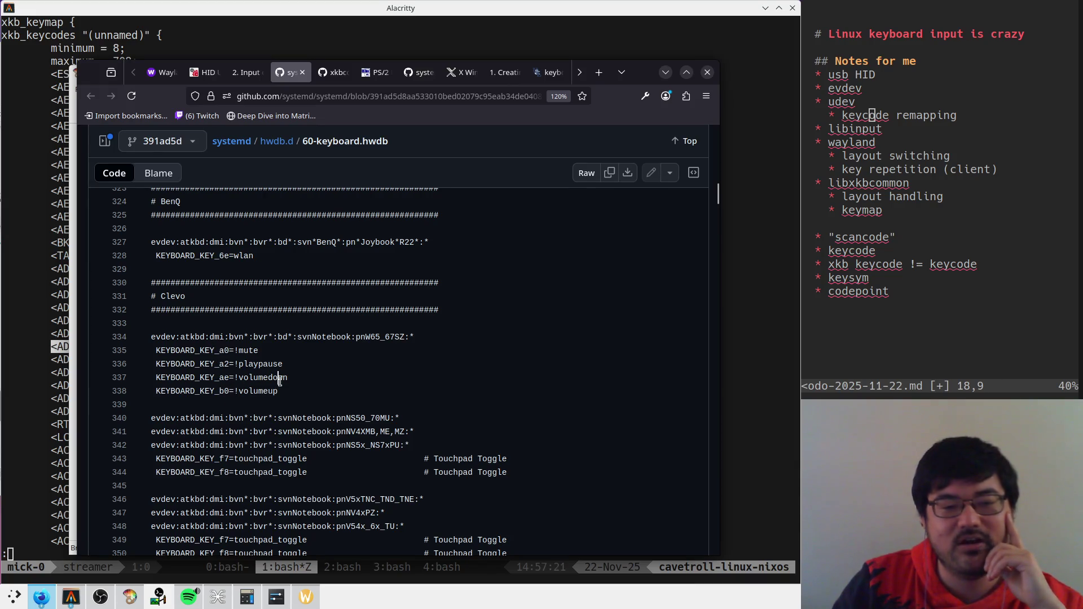
double_click(239, 364)
scroll(395, 416, "down", 15)
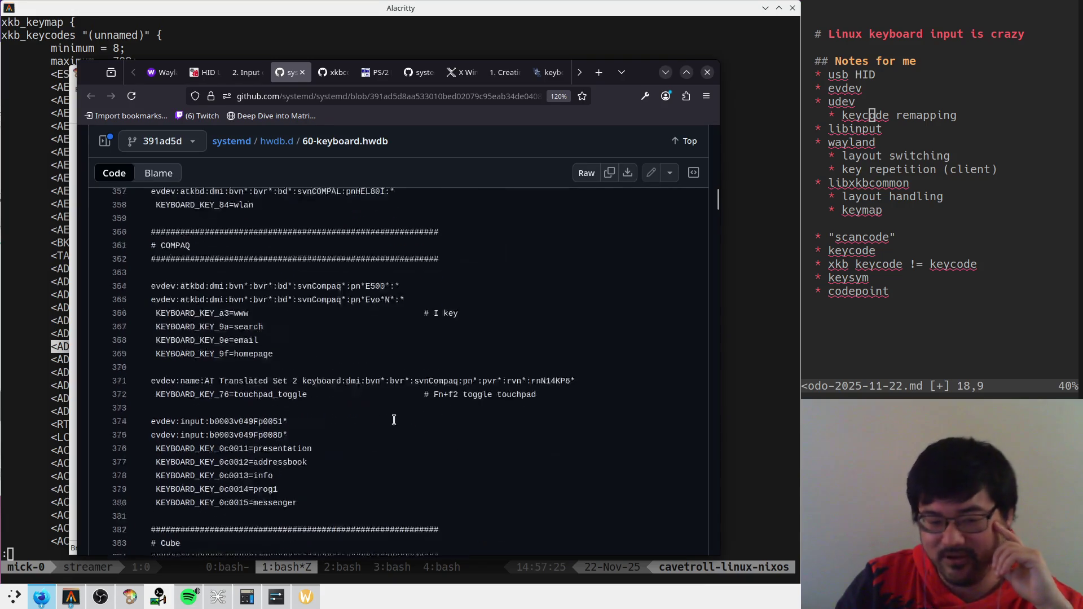
scroll(432, 416, "up", 3)
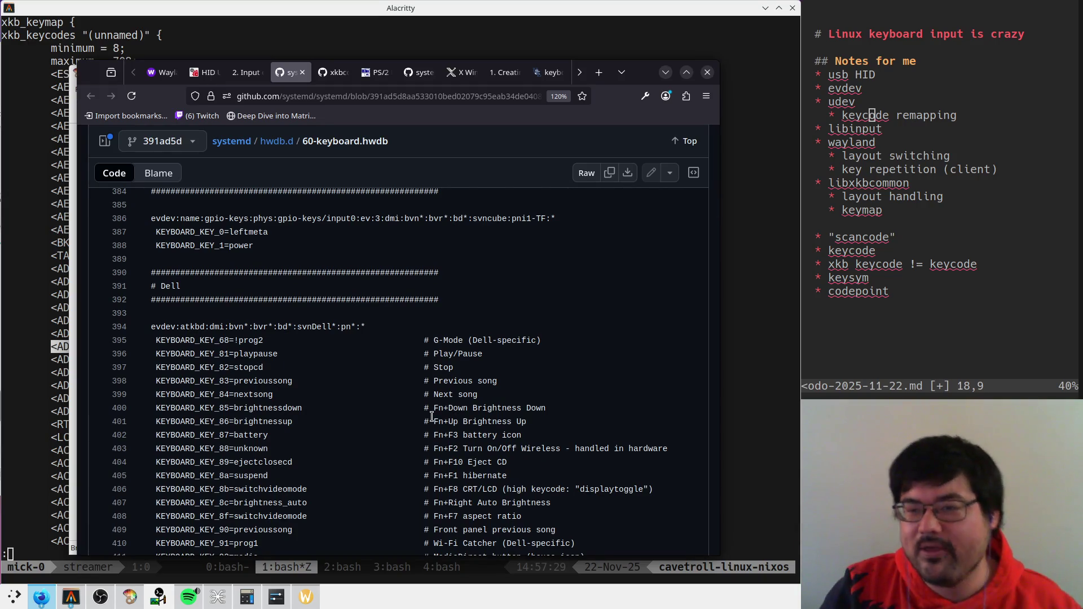
key("alt+Tab")
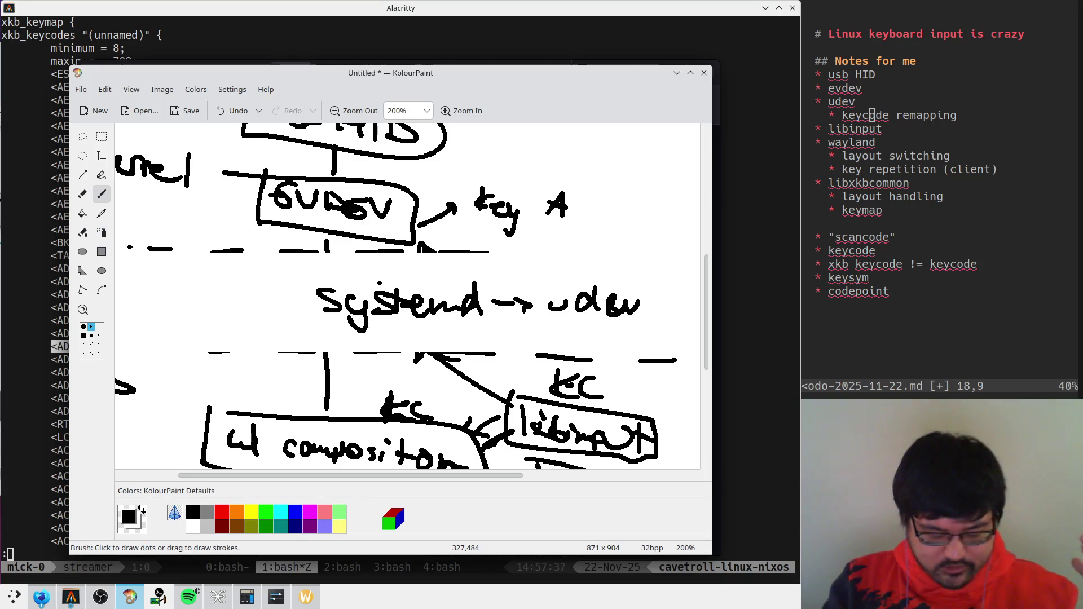
Step: Browse the kernel event-codes, PS/2, systemd, KEYSYMs and input-programming pages, noting EVIOCSKEYCODE
key("alt+Tab")
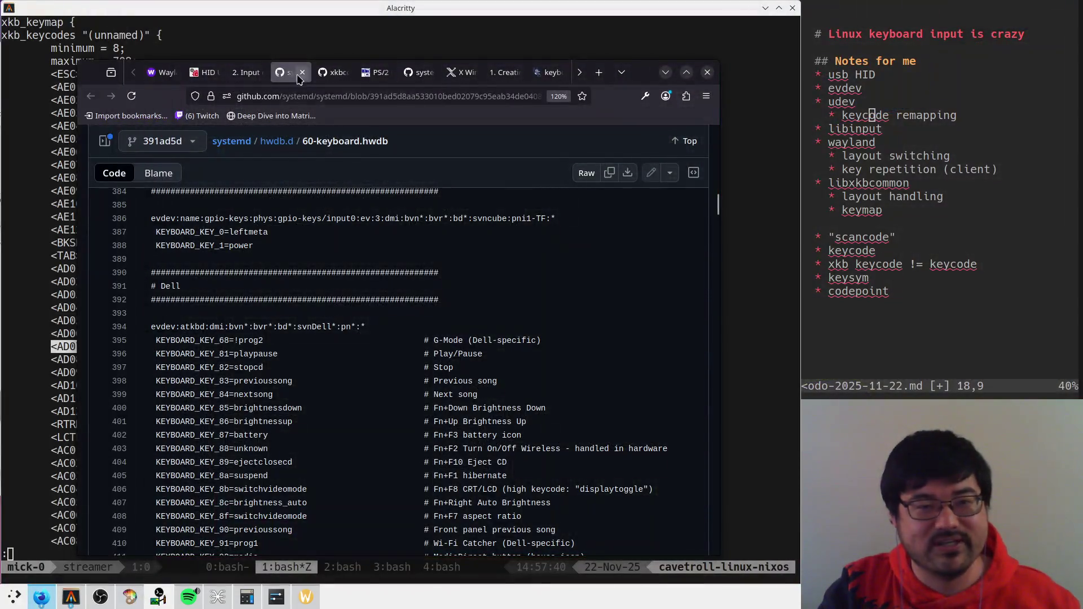
left_click(245, 73)
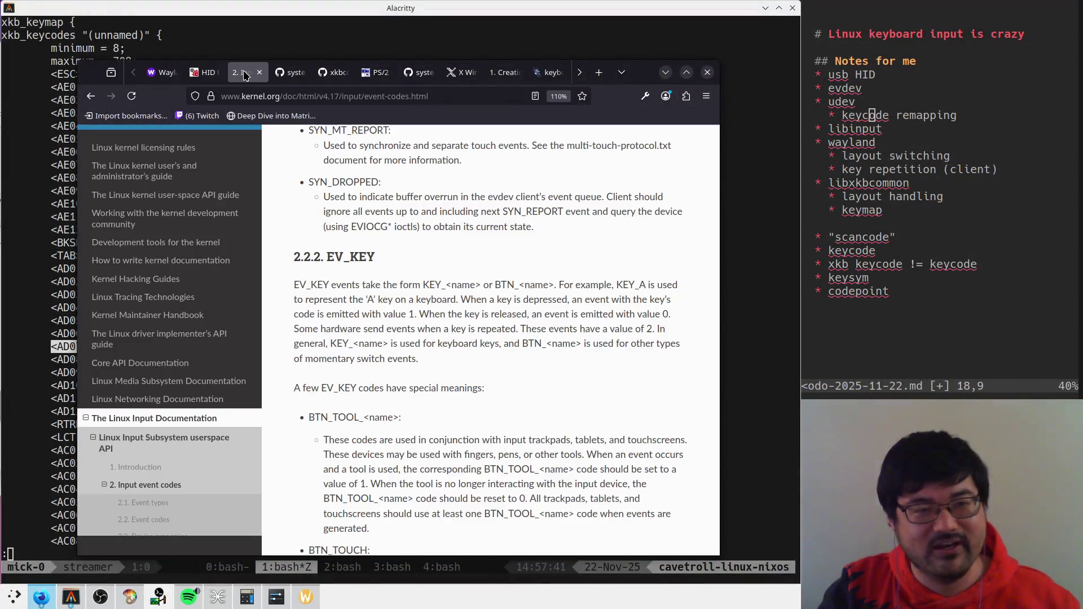
left_click(375, 72)
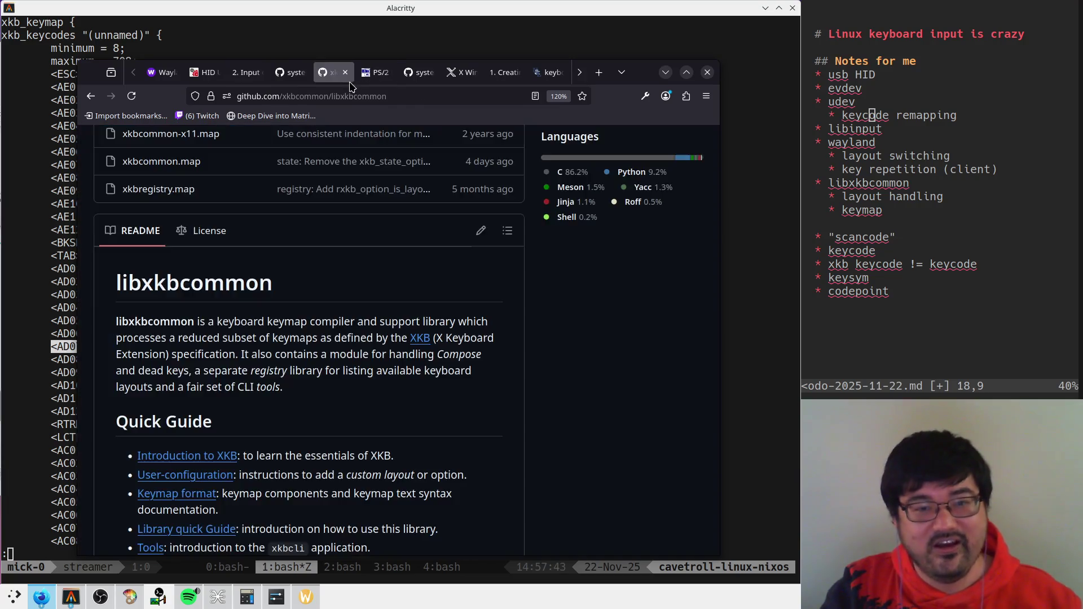
left_click(421, 74)
left_click(455, 75)
left_click(500, 73)
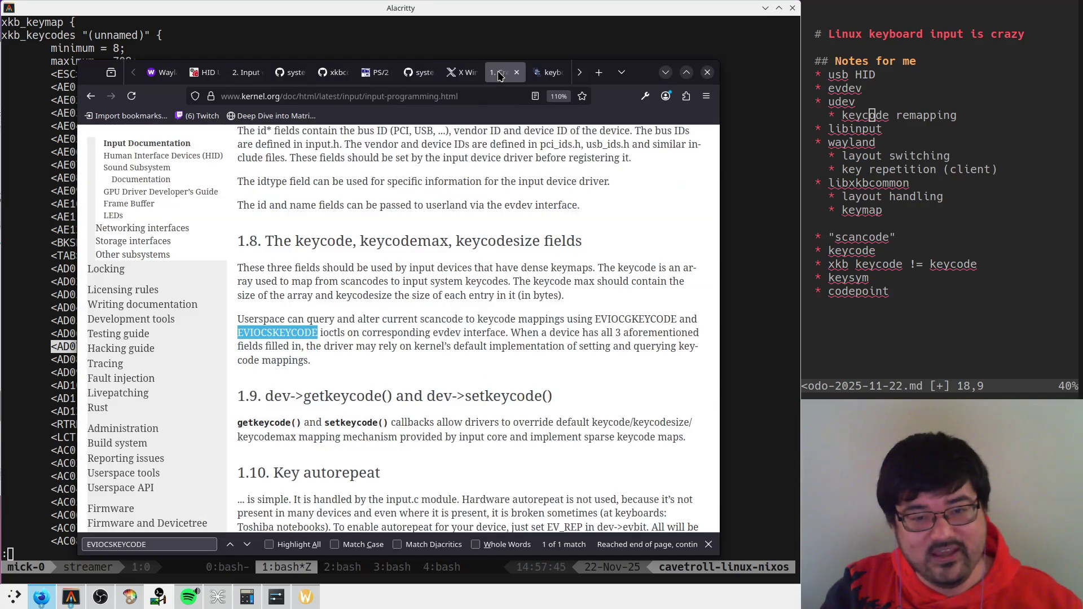
left_click_drag(299, 333, 254, 333)
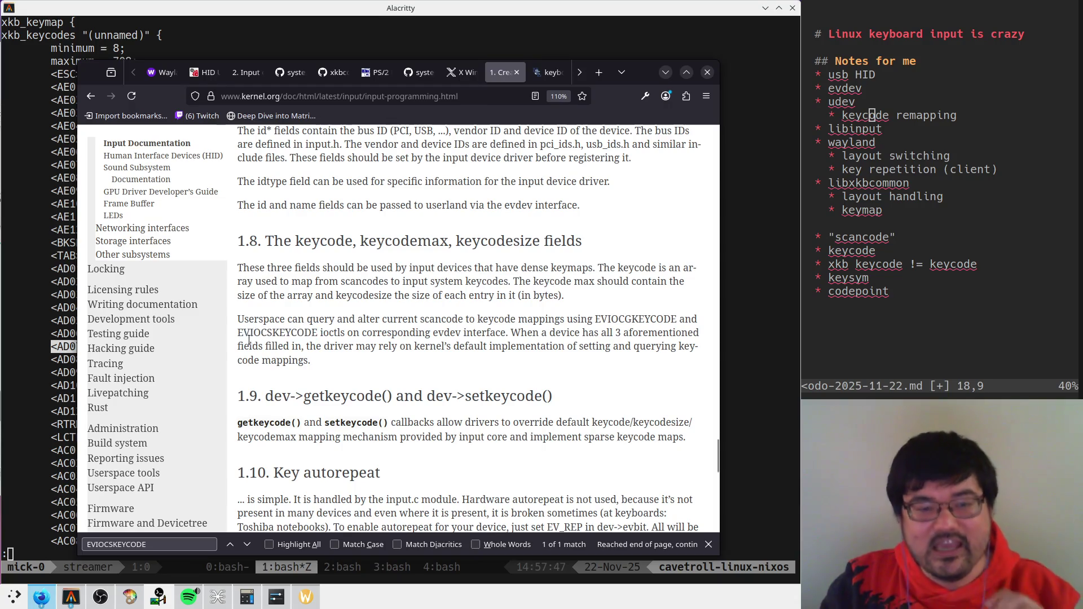
left_click(281, 339)
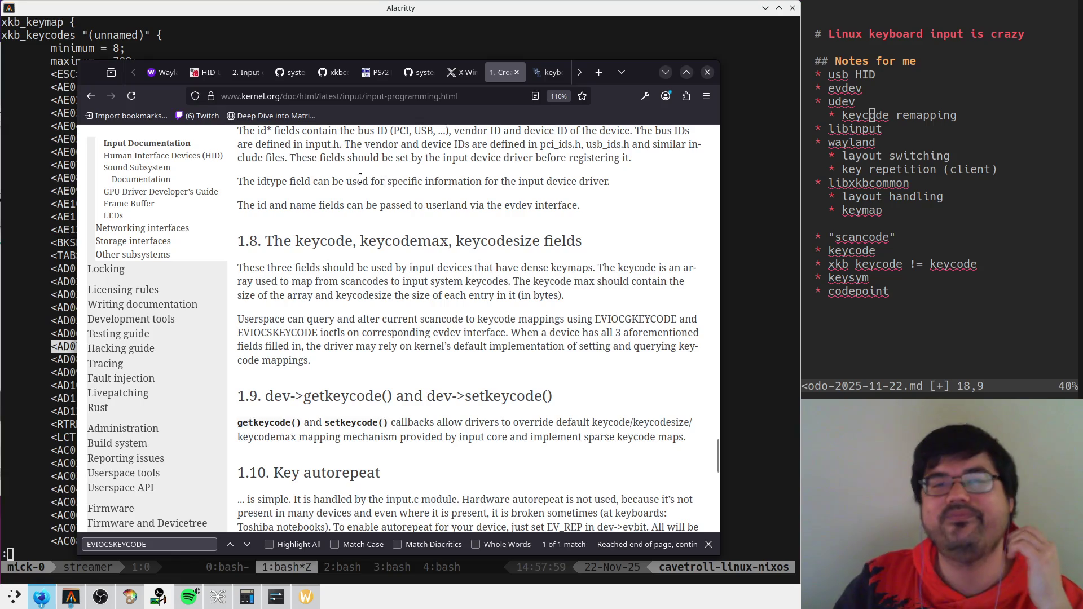
Step: Return to 60-keyboard.hwdb via the libxkbcommon tab and select 'svnDell' on line 394
left_click(336, 72)
left_click(279, 71)
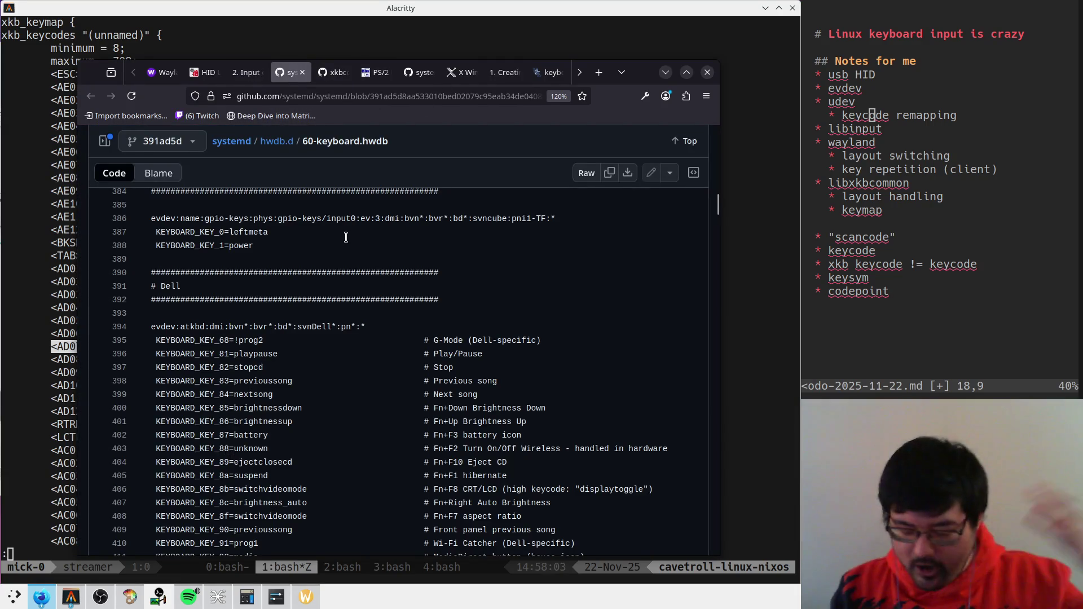
double_click(311, 327)
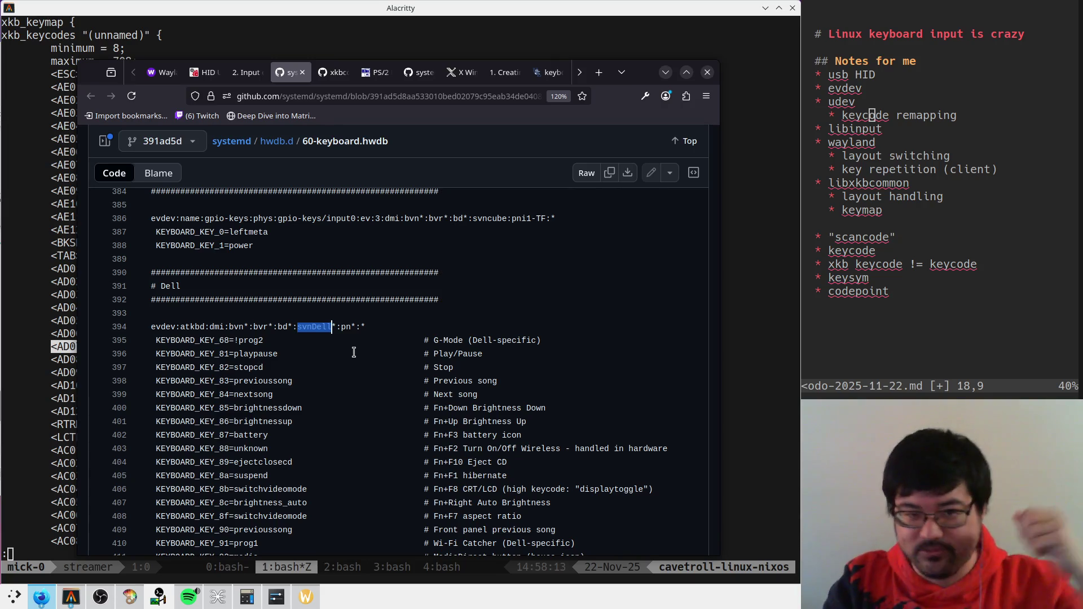
left_click(125, 600)
Step: Draw a rounded box around the Systemd → udev label
scroll(376, 189, "up", 3)
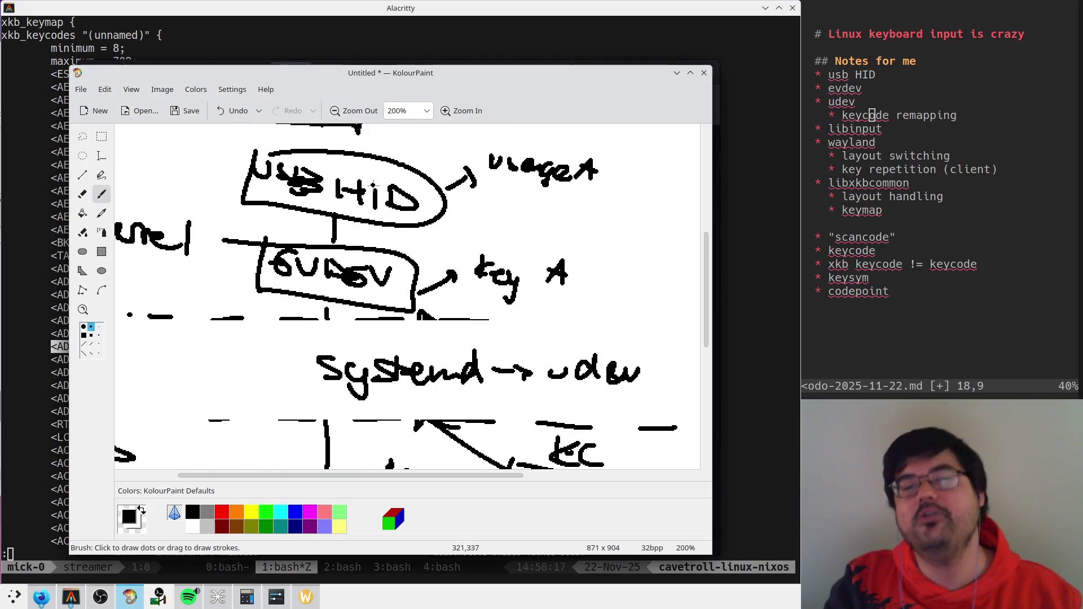
scroll(445, 378, "down", 3)
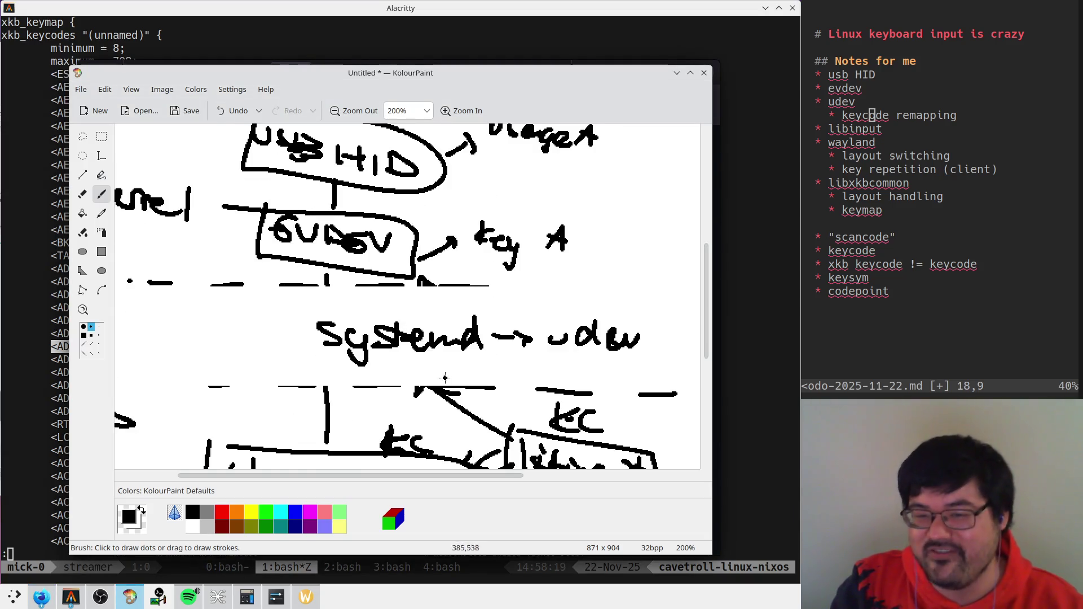
left_click_drag(299, 292, 275, 301)
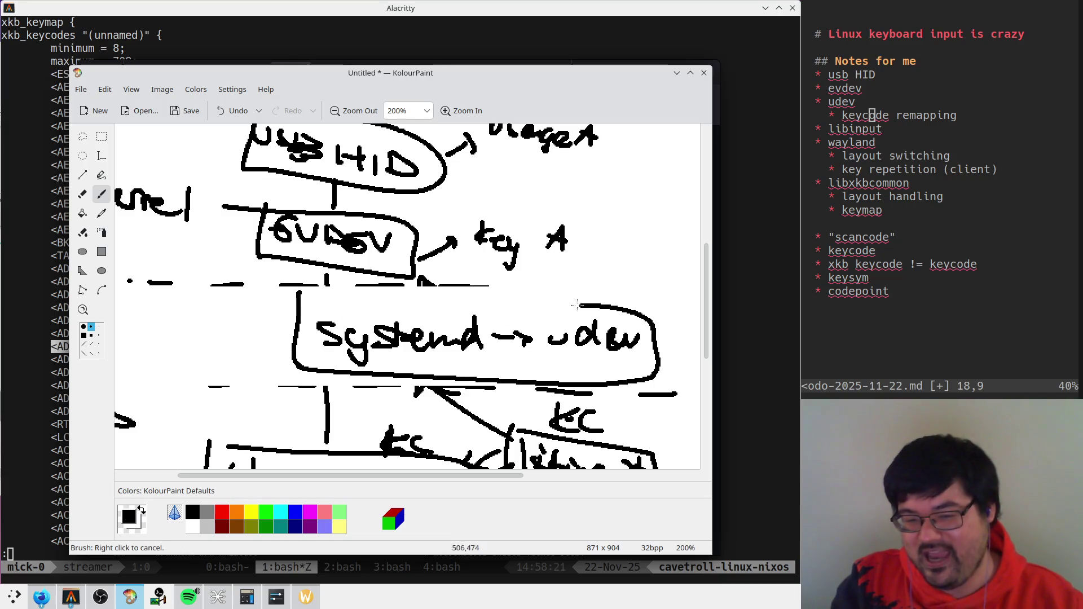
Step: Draw a curve from evdev down past udev to the wl compositor box, then zoom out to 100%
scroll(301, 244, "down", 5)
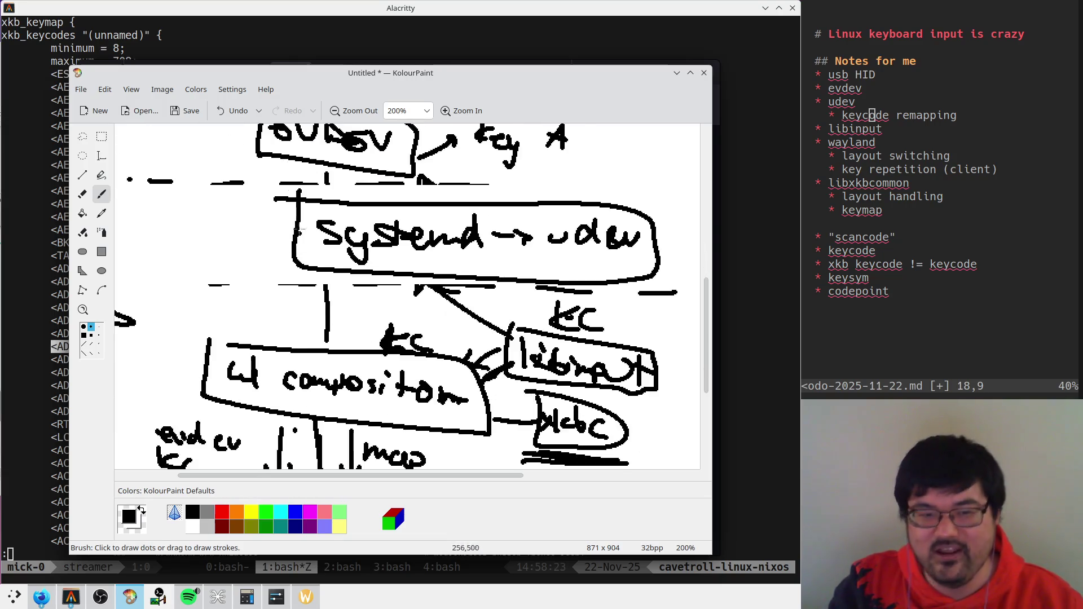
left_click_drag(310, 157, 282, 186)
left_click_drag(273, 350, 274, 354)
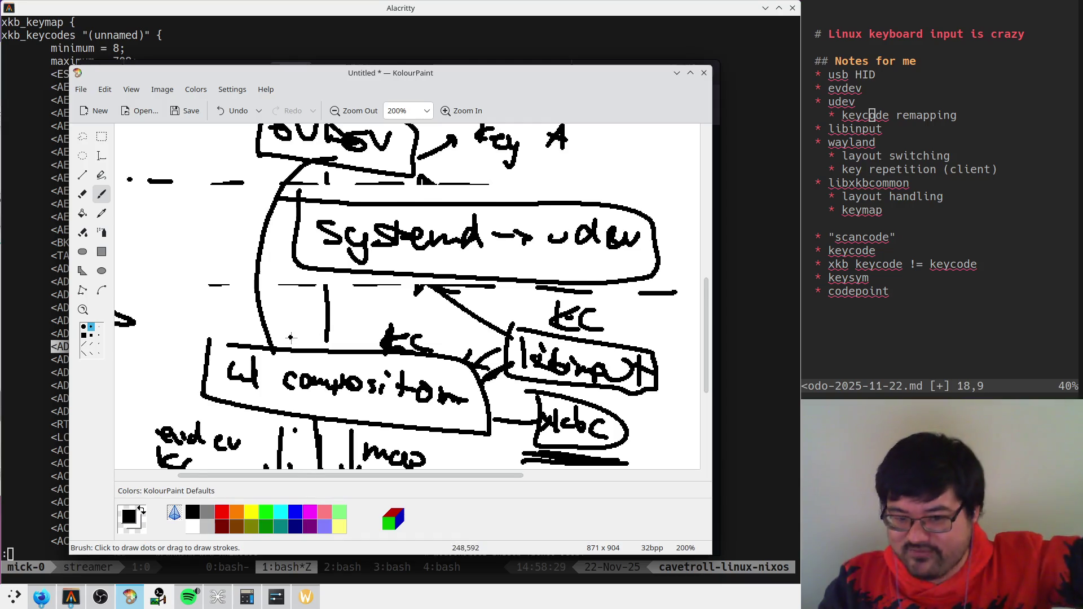
scroll(290, 339, "down", 2)
scroll(215, 357, "down", 4)
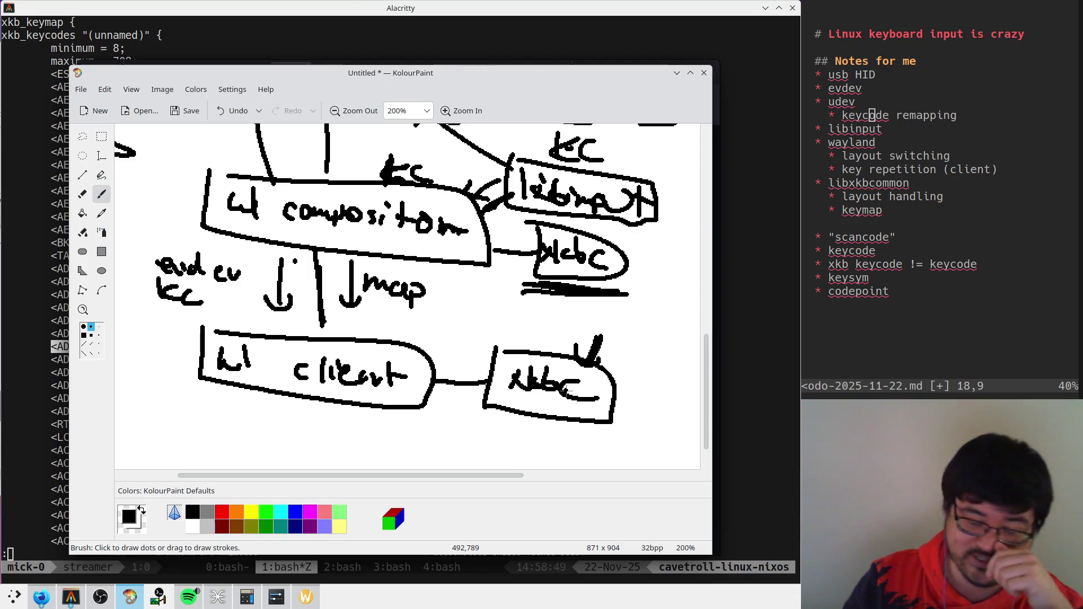
key("ctrl+minus")
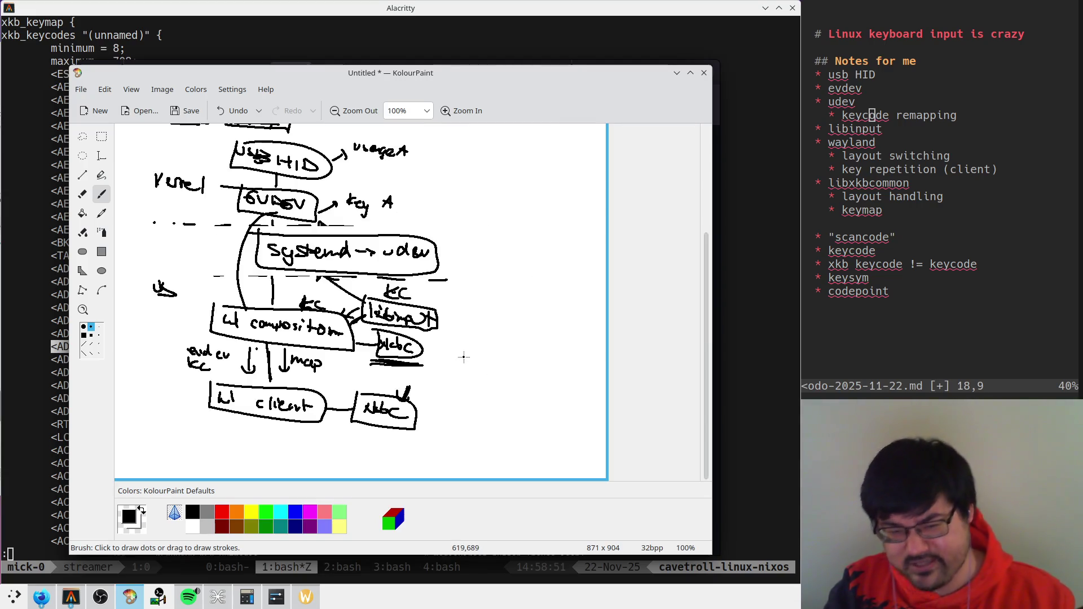